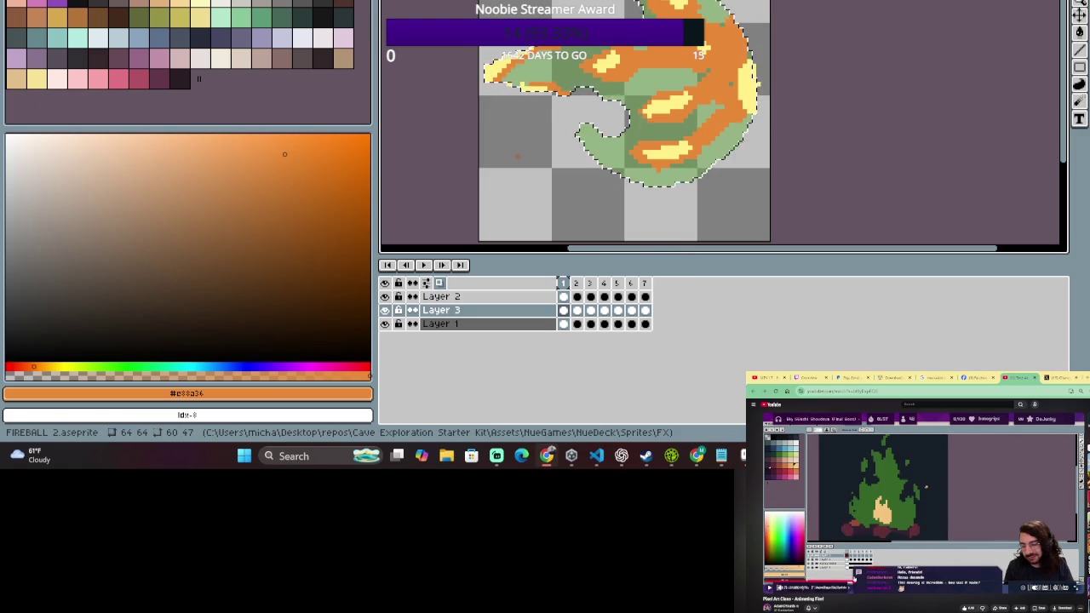
# - Review the reference fire video, then play the fireball animation and stop it on frame 1
pyautogui.click(922, 526)
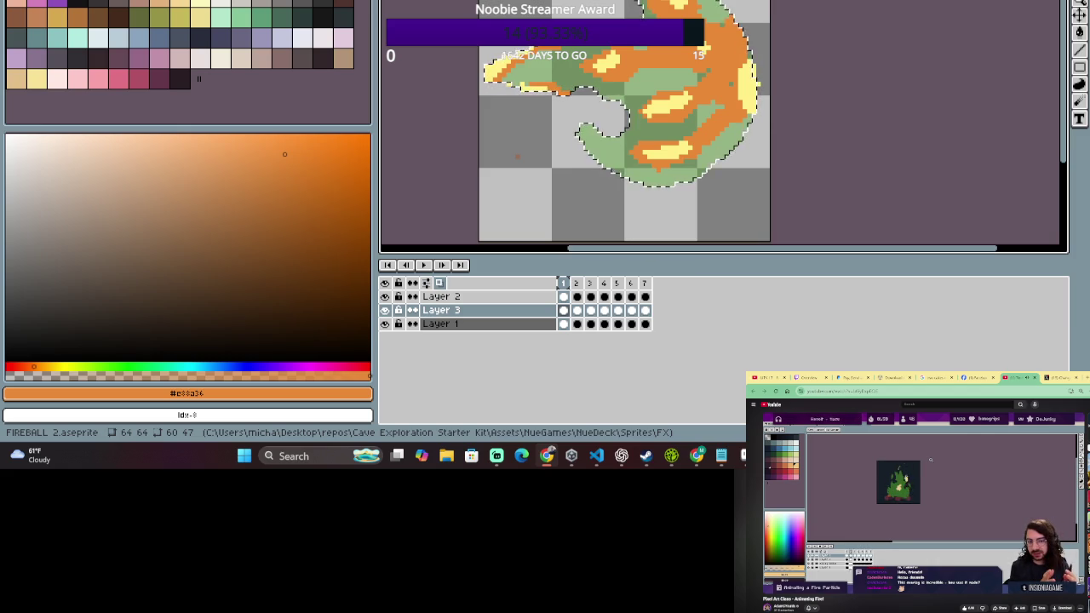
pyautogui.click(965, 518)
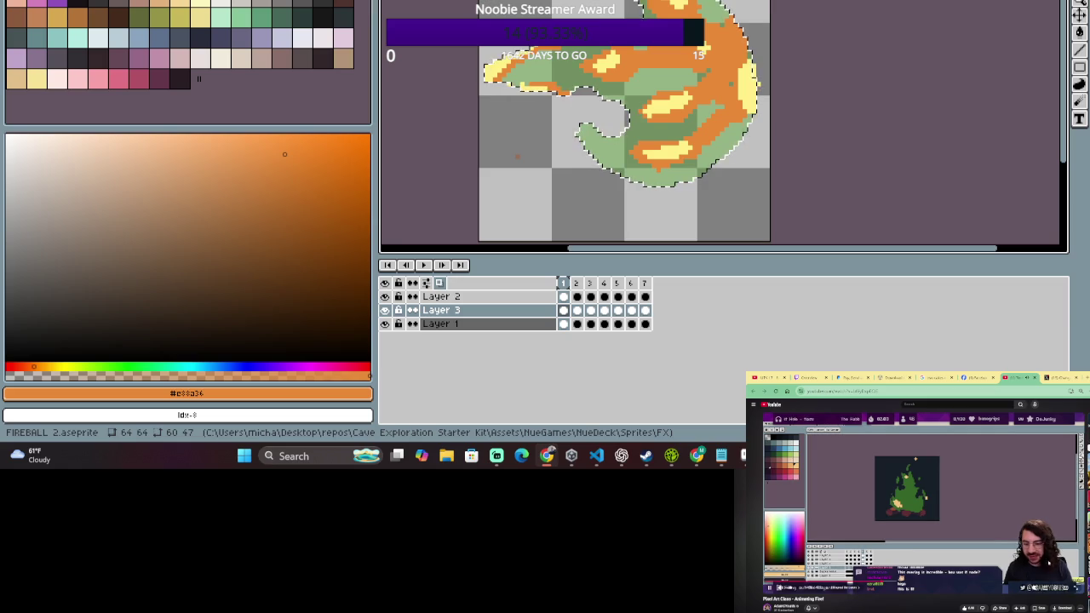
pyautogui.click(425, 265)
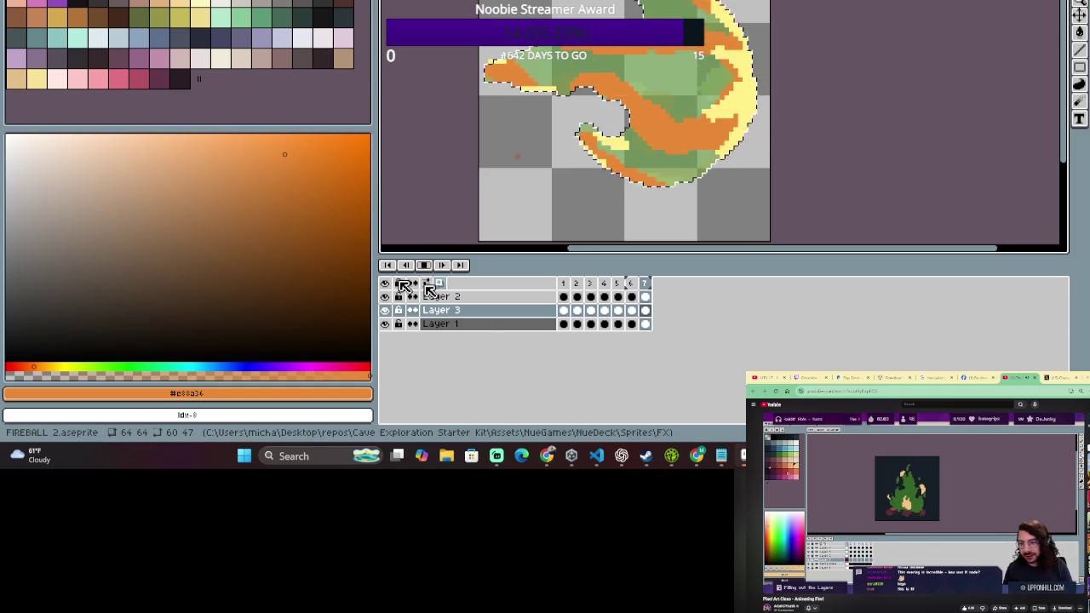
pyautogui.click(563, 296)
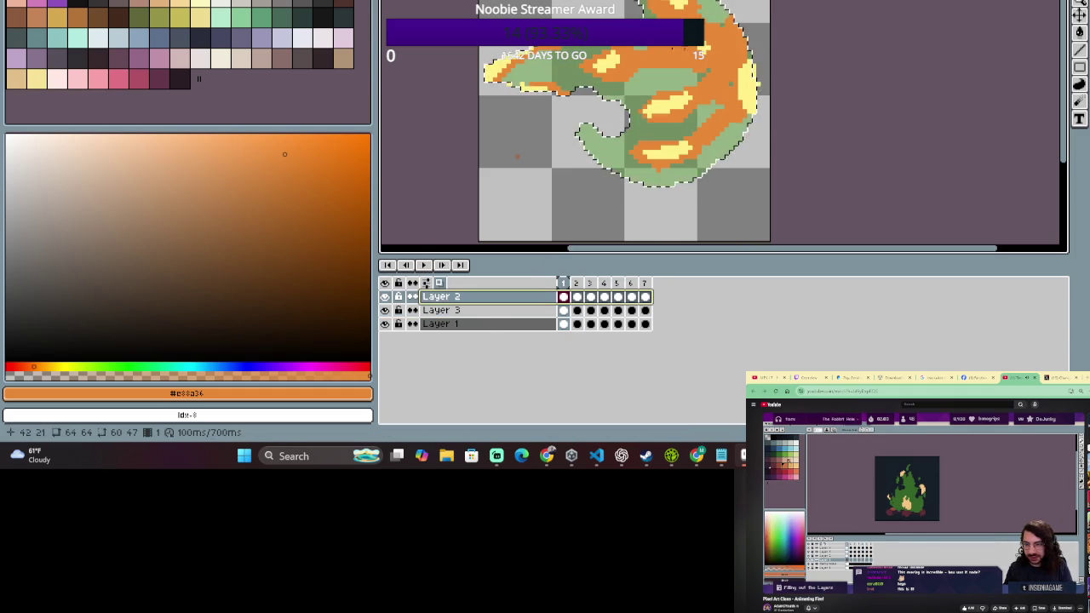
# - Flip between frames 1 and 2 to compare them, then view frames 3 and 4
pyautogui.click(580, 286)
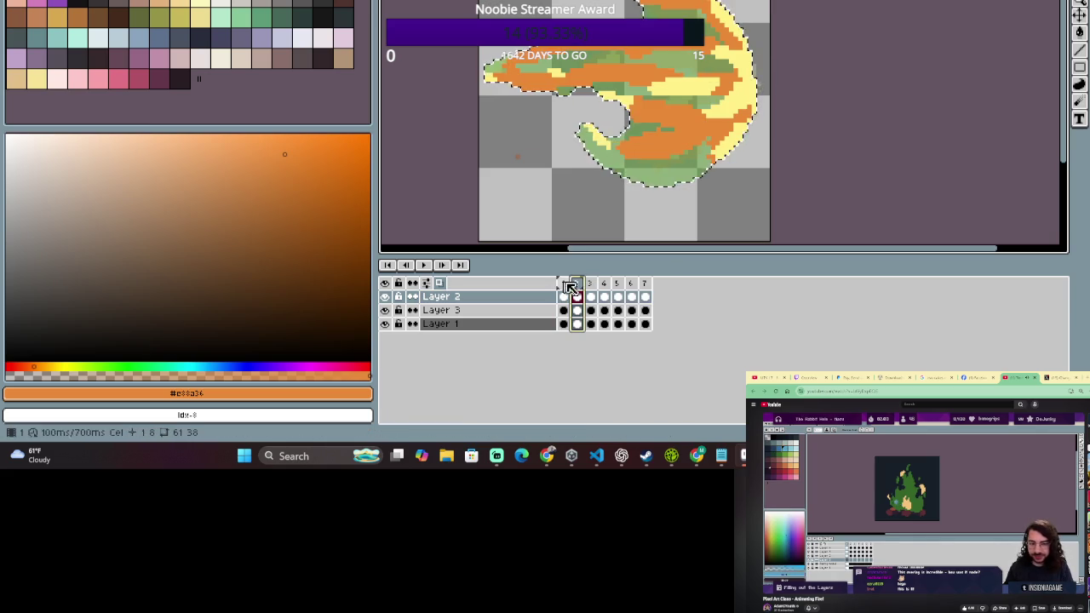
pyautogui.click(569, 287)
pyautogui.press('Right')
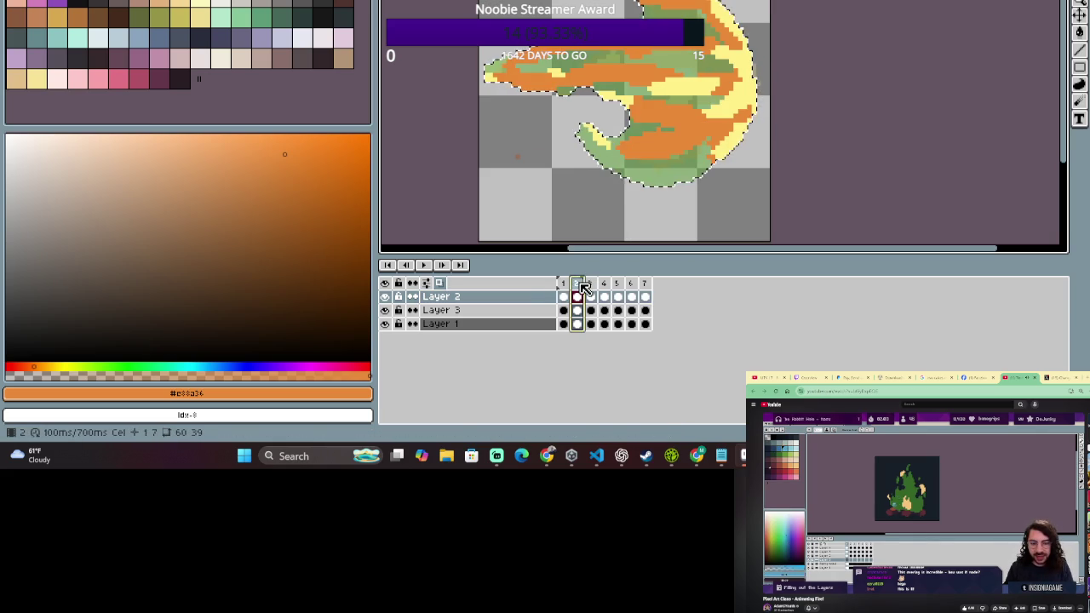
pyautogui.click(565, 285)
pyautogui.press('Right')
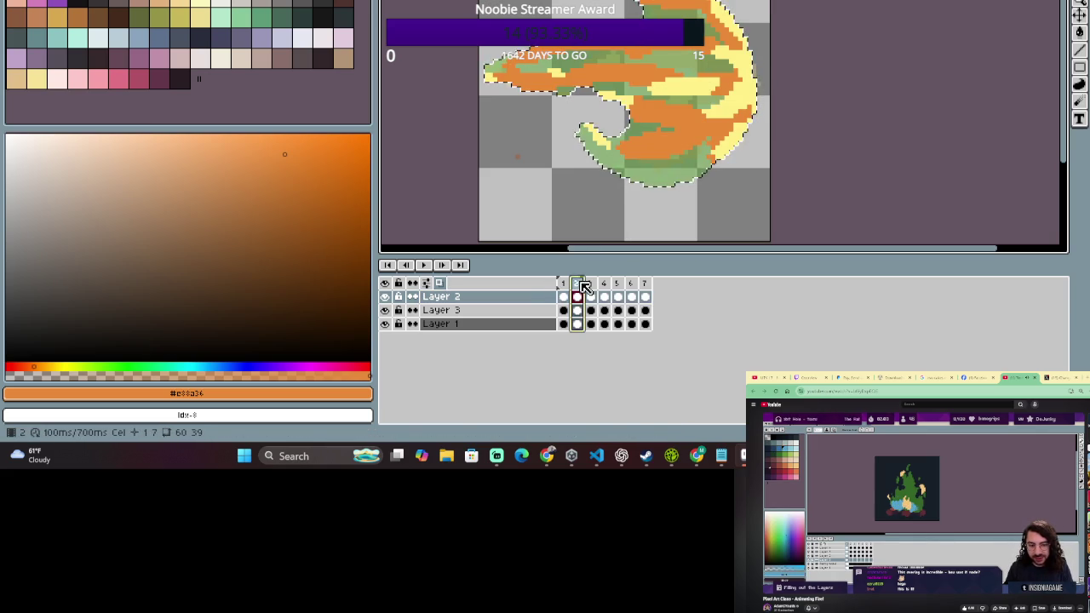
pyautogui.click(564, 285)
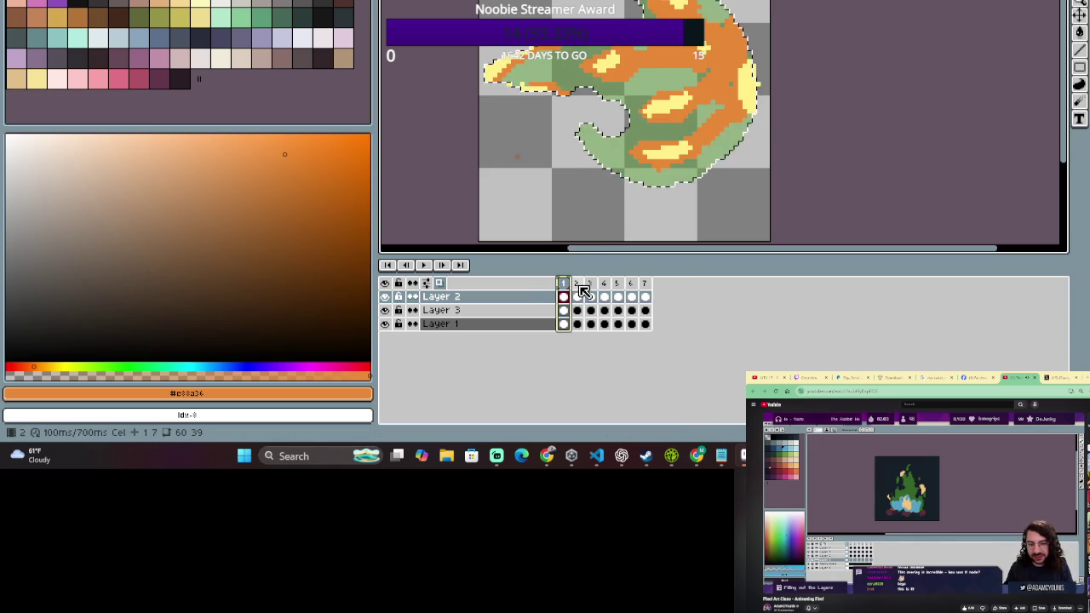
pyautogui.click(578, 284)
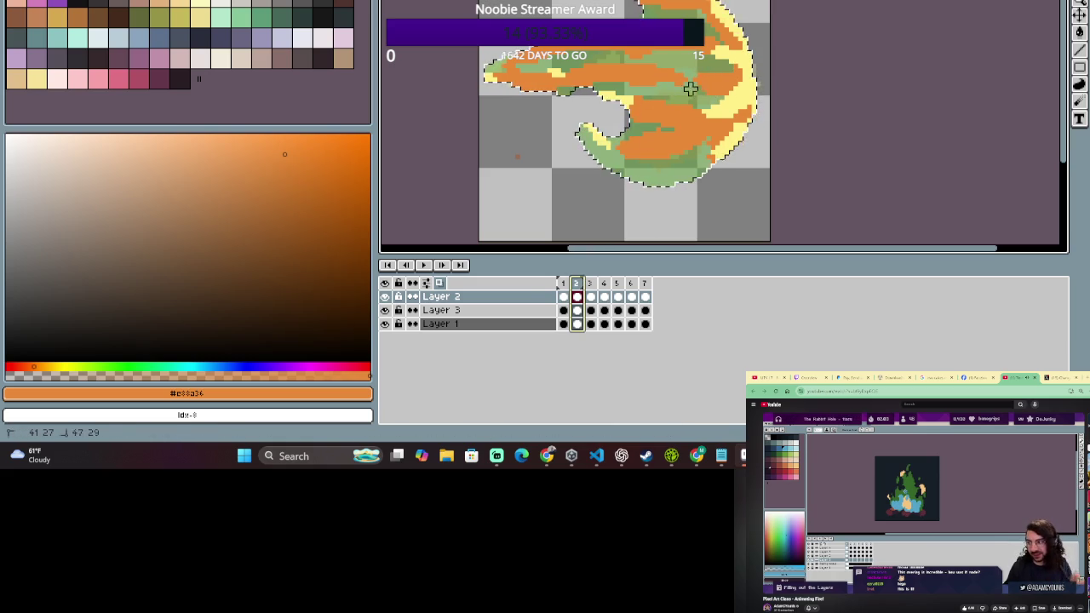
pyautogui.click(591, 286)
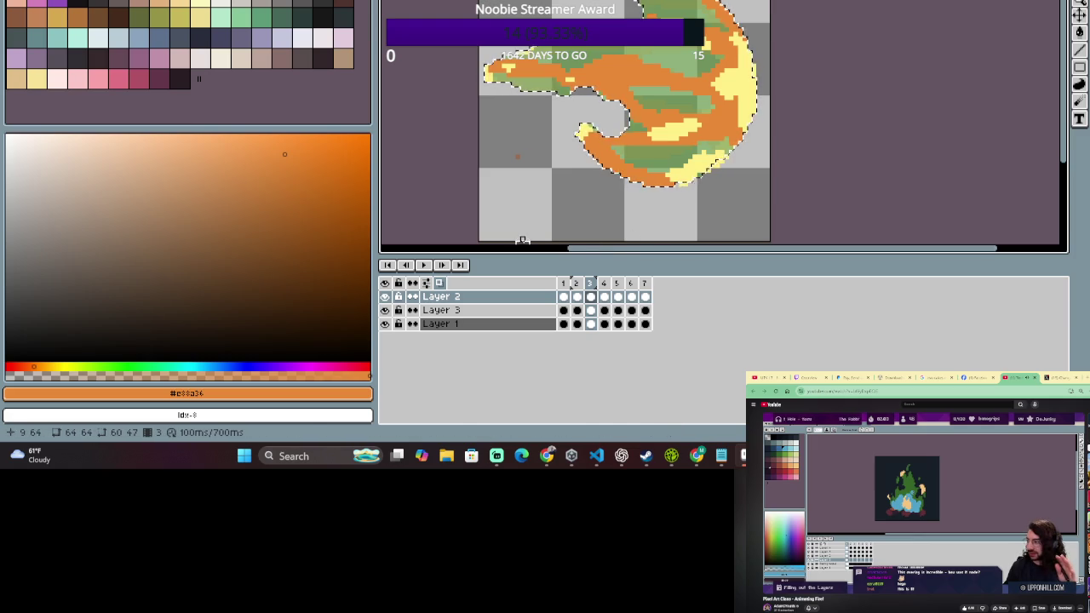
pyautogui.click(605, 286)
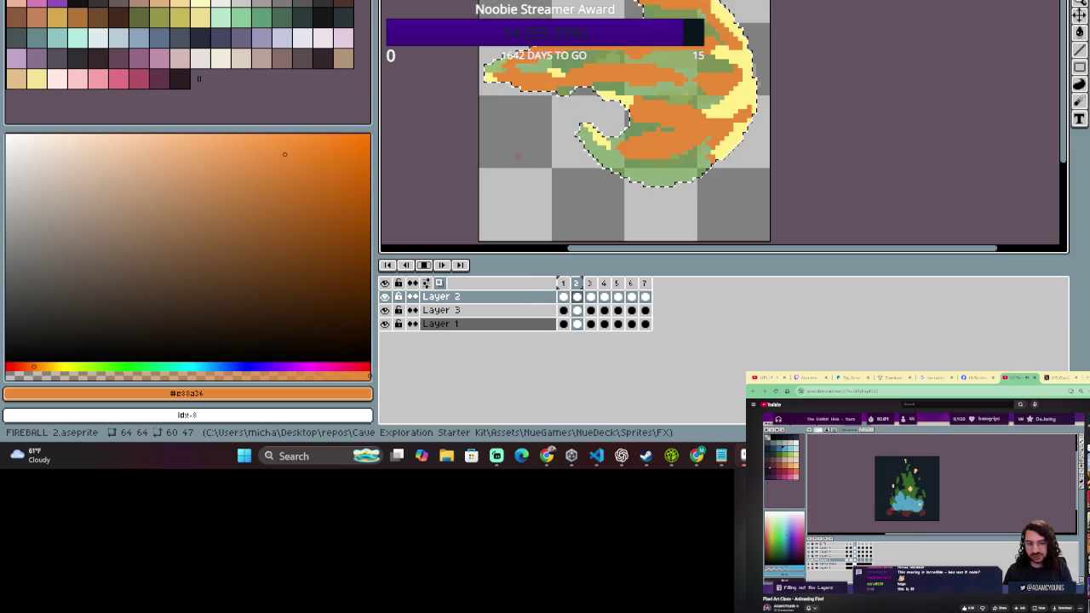
# - Browse the frame and layer options menus without changing anything
pyautogui.hotkey('alt', 'r')
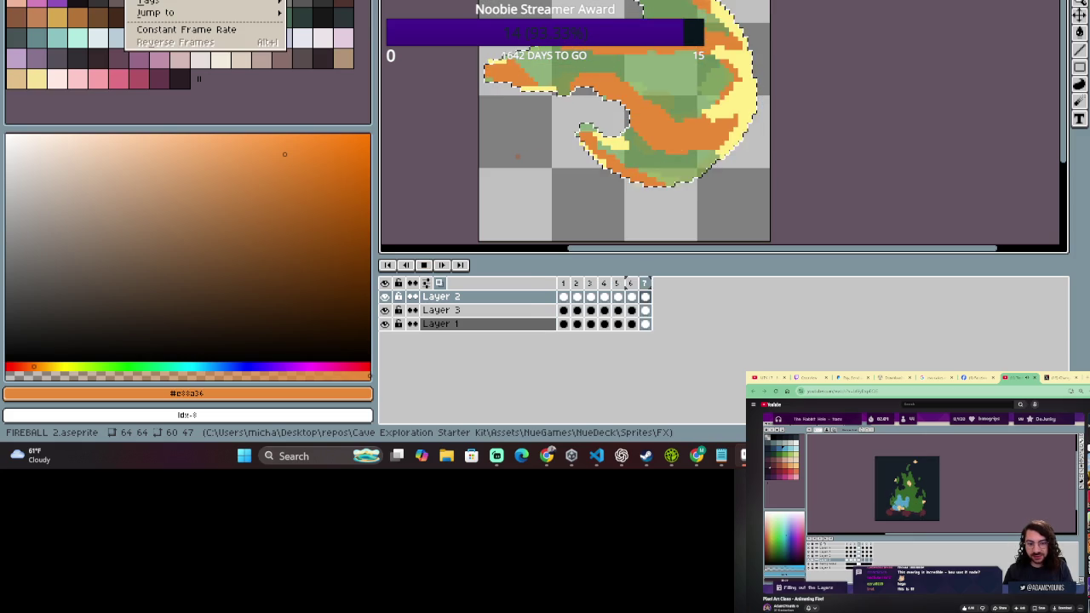
pyautogui.press('Escape')
pyautogui.hotkey('alt', 'r')
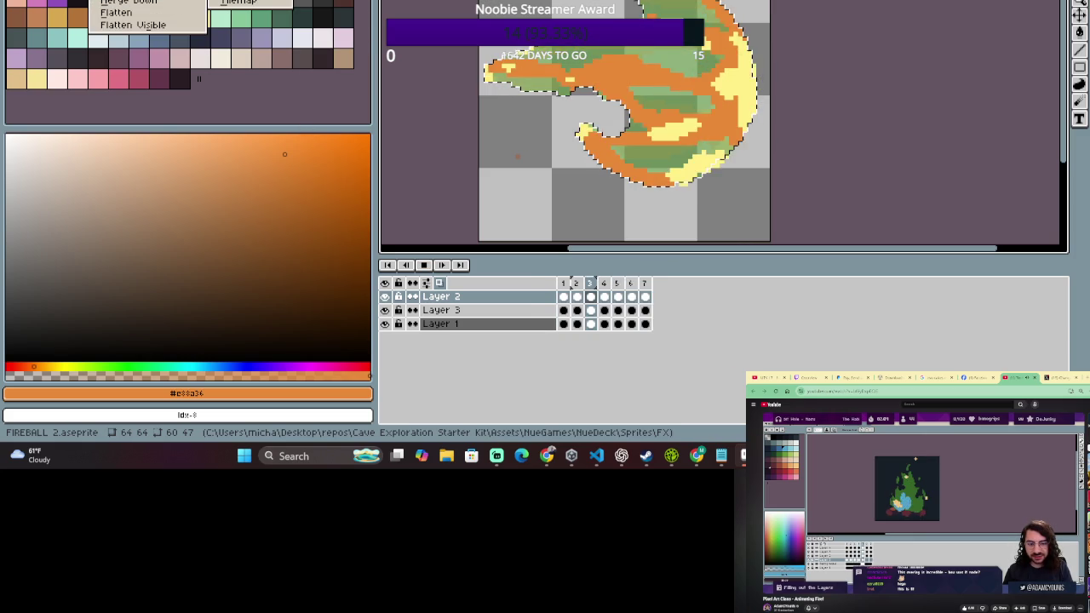
pyautogui.press('Right')
pyautogui.press('Escape')
# - Set animation playback to half speed and play the fireball at the new speed
pyautogui.hotkey('alt', 'v')
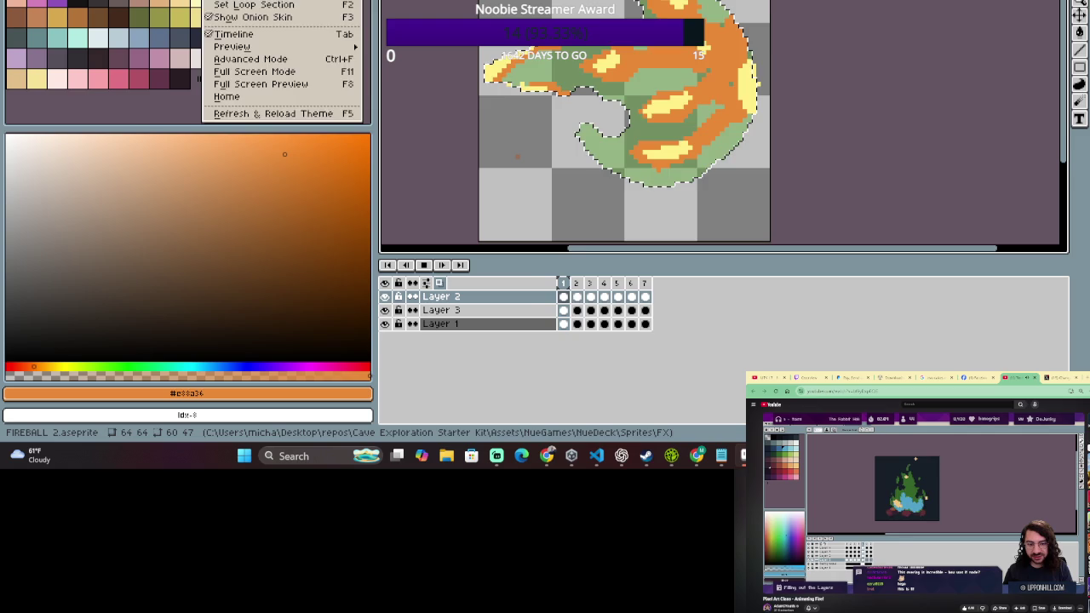
pyautogui.press('Left')
pyautogui.press('Left')
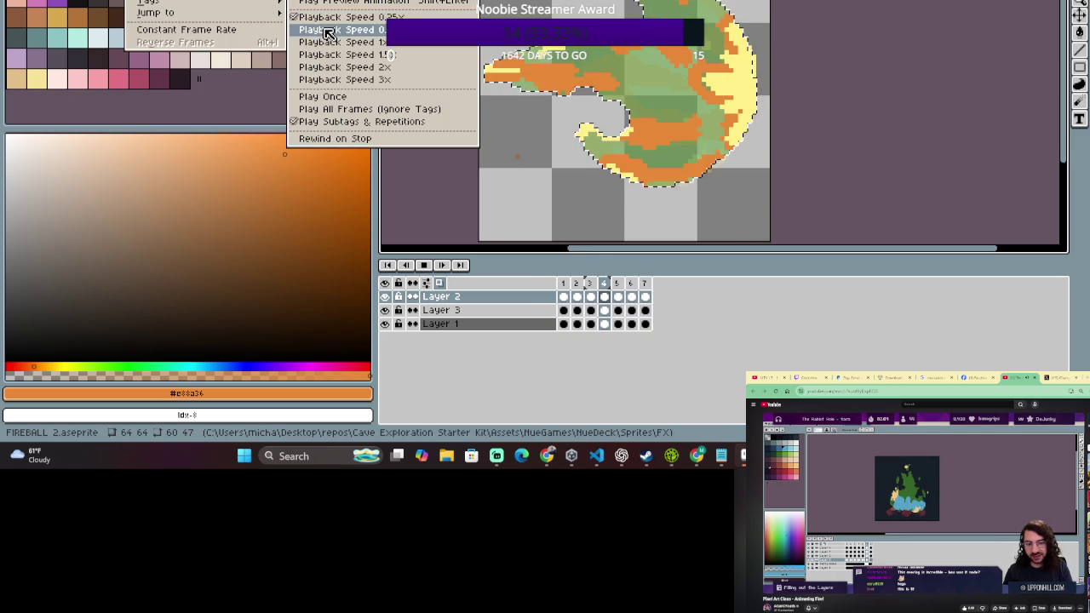
pyautogui.click(329, 29)
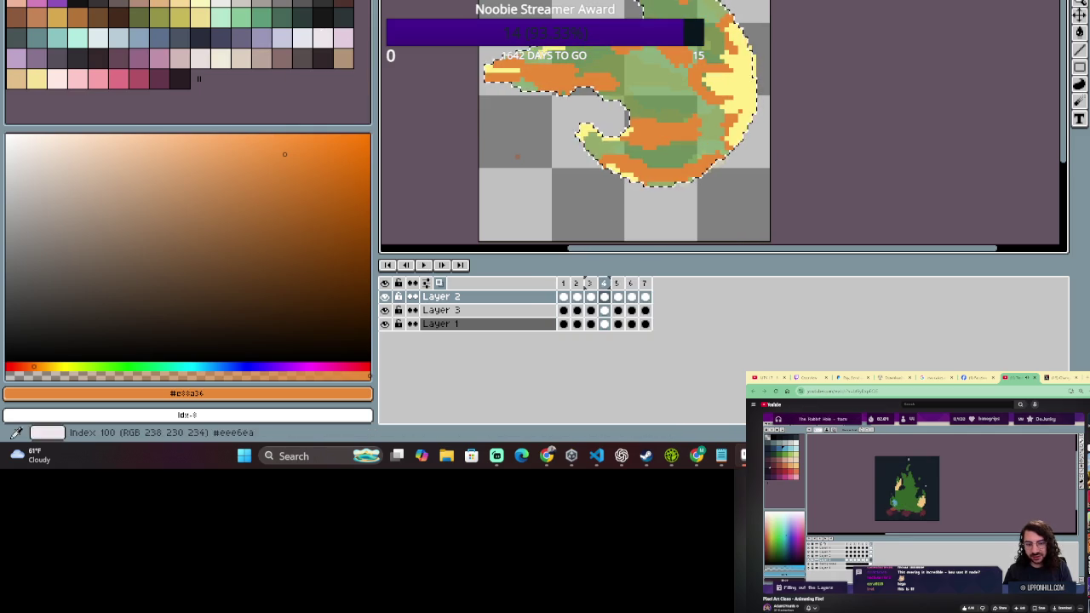
pyautogui.click(423, 265)
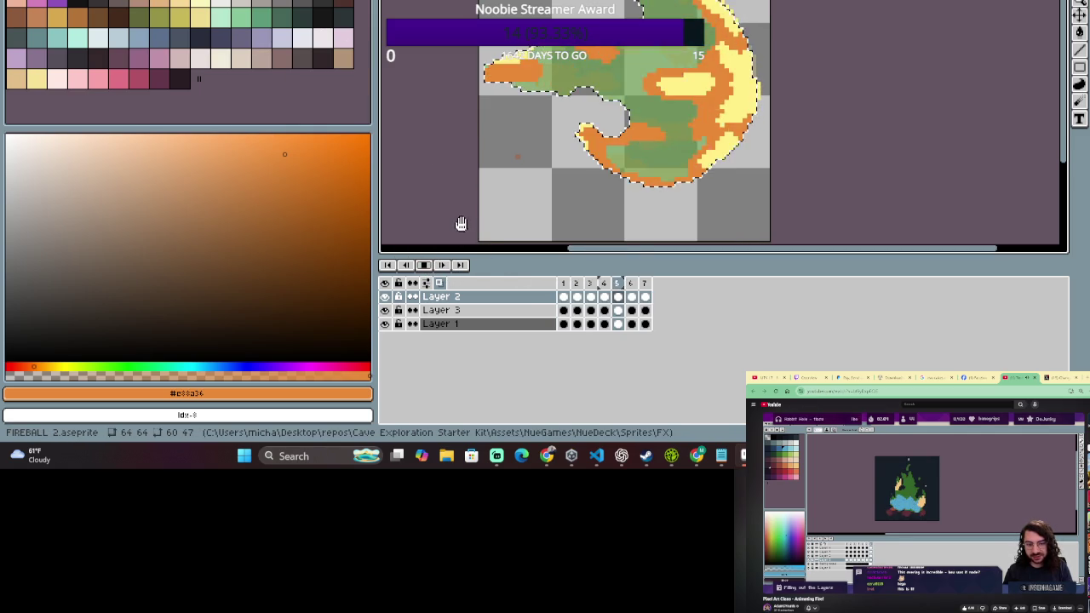
pyautogui.scroll(-1, 506, 95)
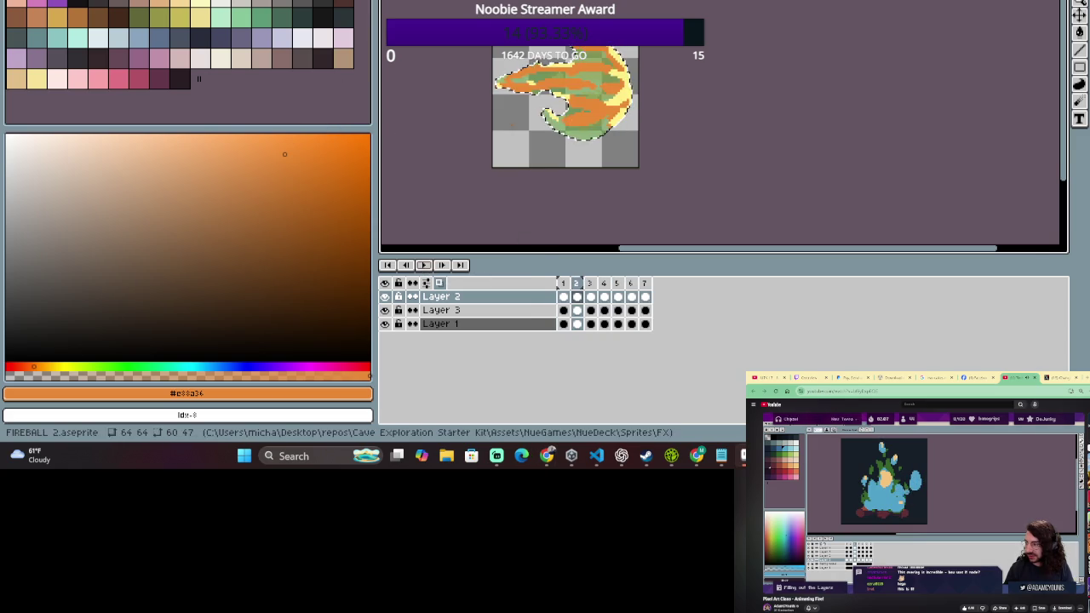
pyautogui.scroll(3, 563, 86)
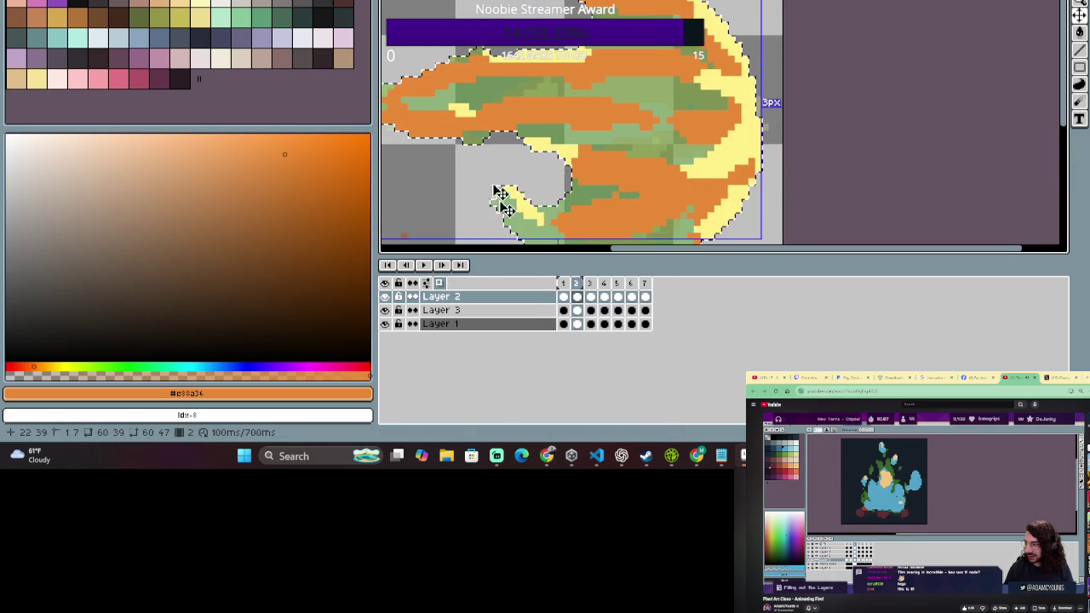
# - Select Layer 3's frame-2 cel, clear the frame range, and zoom in on the fireball's lower curl
pyautogui.click(577, 310)
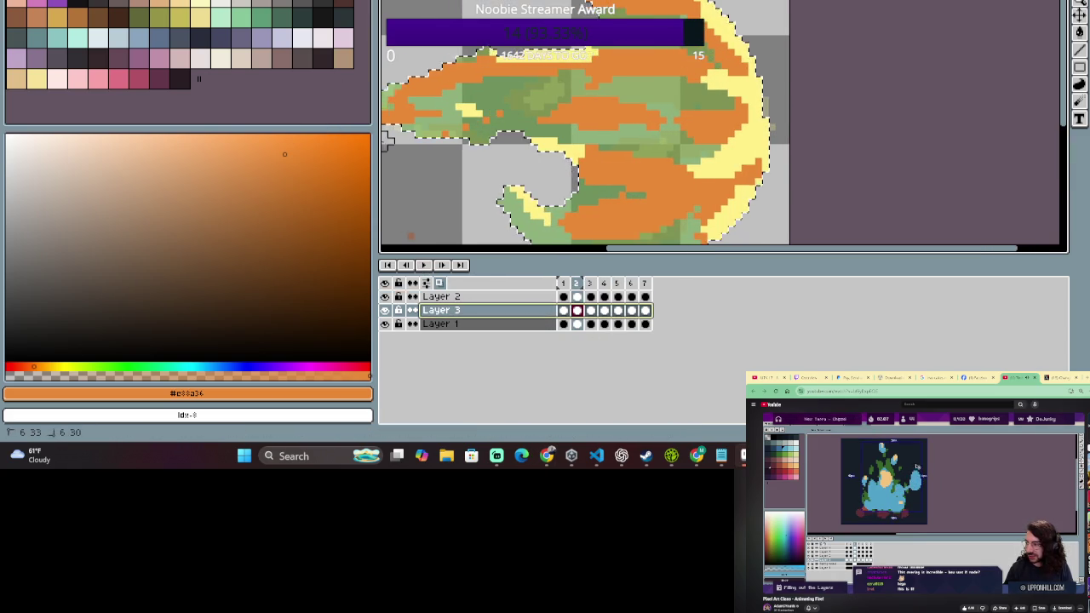
pyautogui.hscroll(-2, 589, 67)
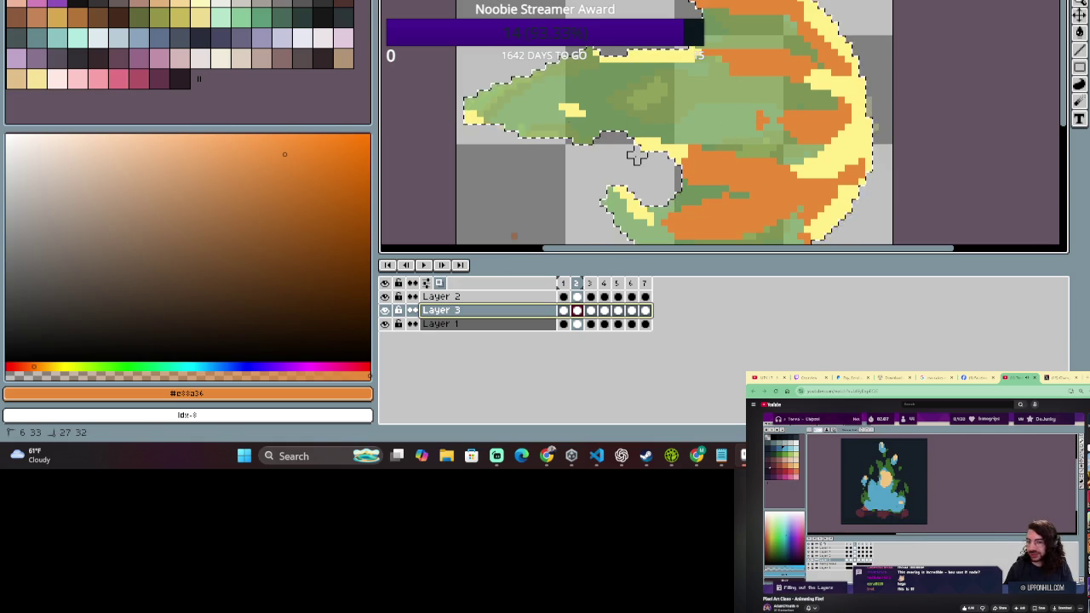
pyautogui.click(733, 190)
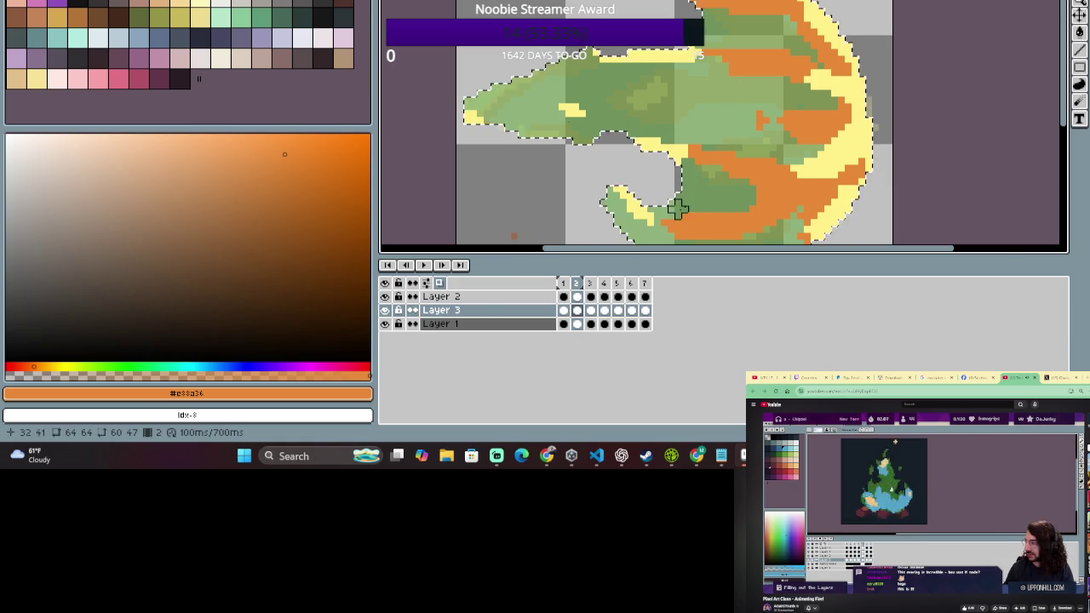
pyautogui.moveTo(720, 178); pyautogui.dragTo(625, 131)
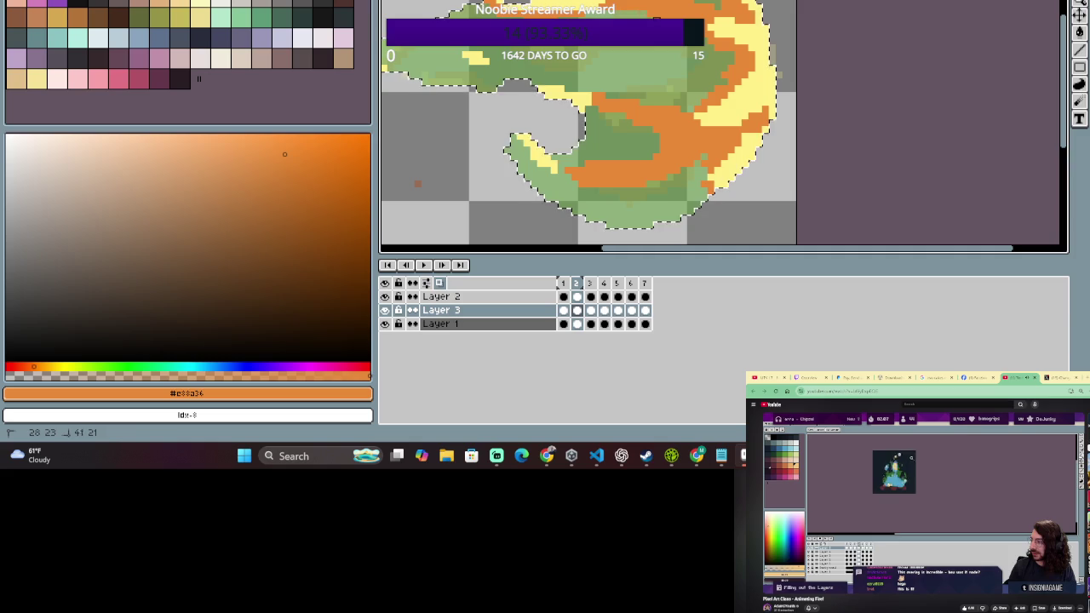
pyautogui.scroll(-1, 531, 129)
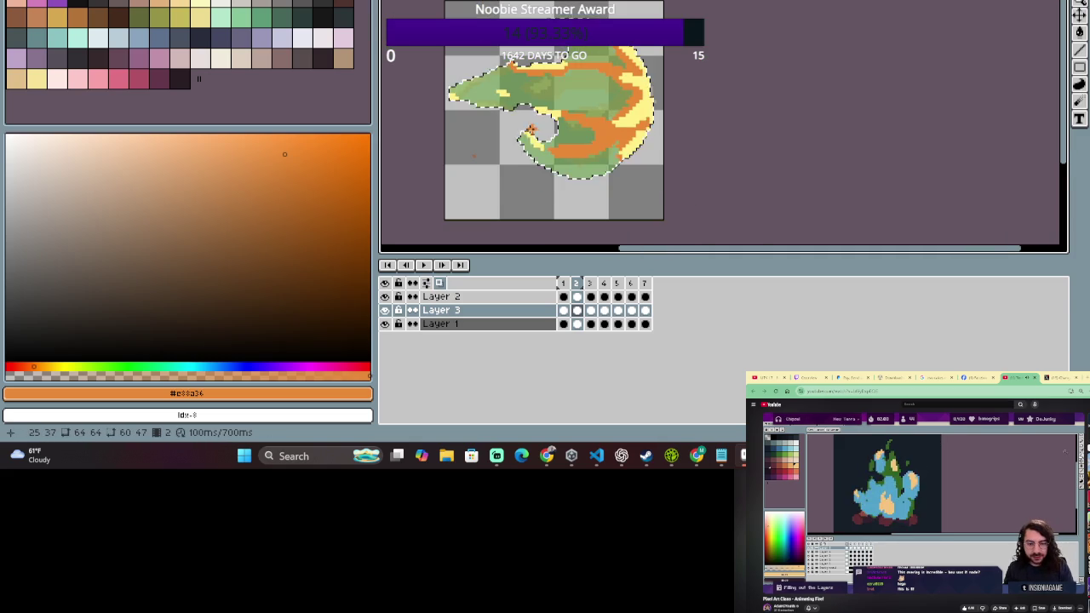
pyautogui.scroll(1, 531, 129)
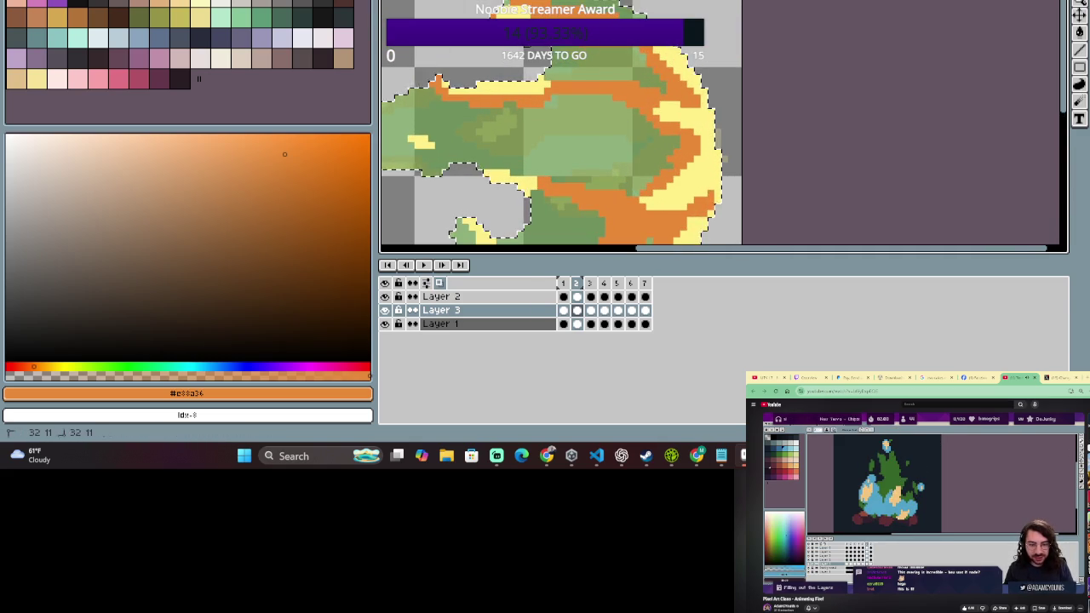
pyautogui.scroll(-1, 628, 83)
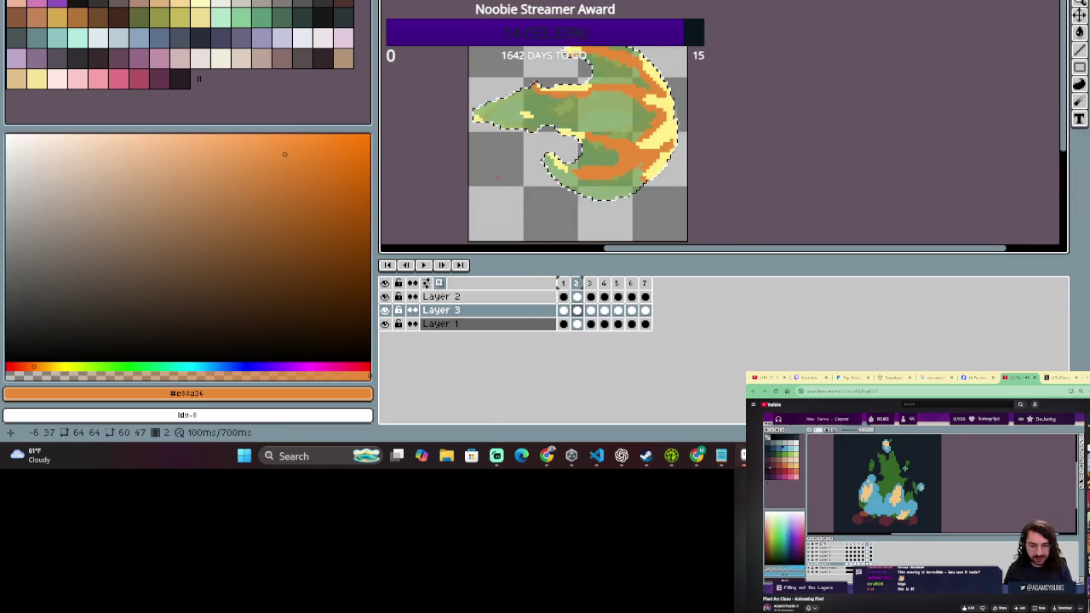
pyautogui.scroll(1, 582, 152)
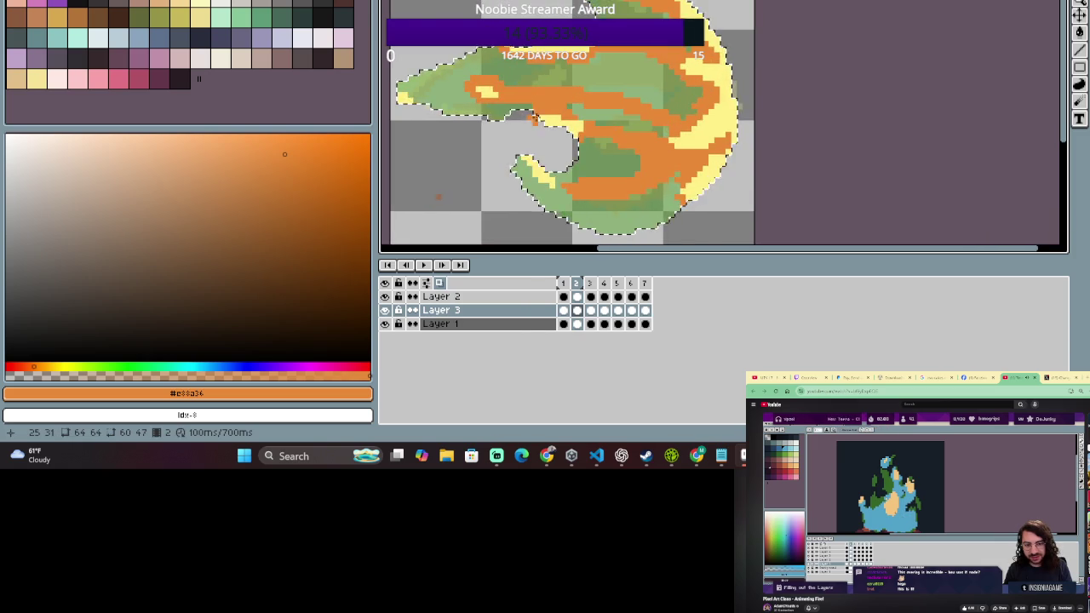
# - Pan to the fireball's left tail and zoom in and out to inspect it
pyautogui.moveTo(534, 120); pyautogui.dragTo(603, 123)
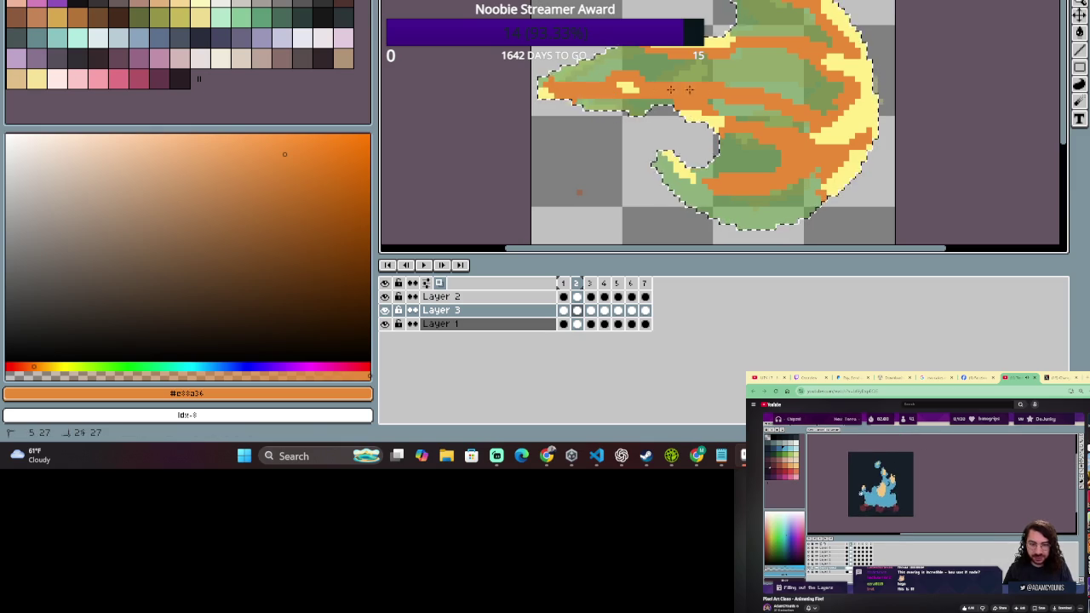
pyautogui.scroll(-2, 791, 164)
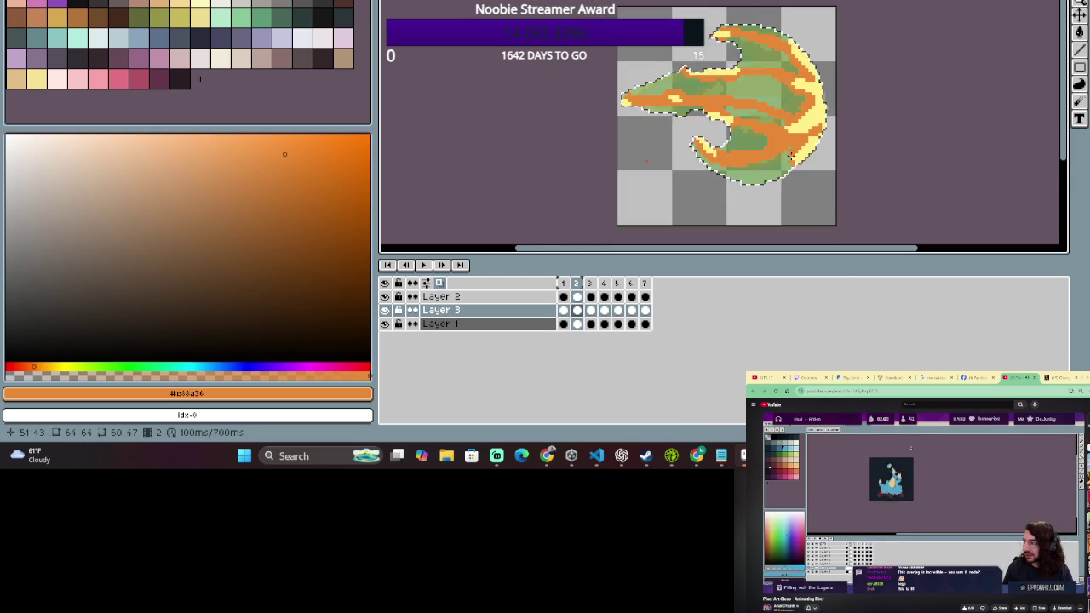
pyautogui.scroll(2, 771, 118)
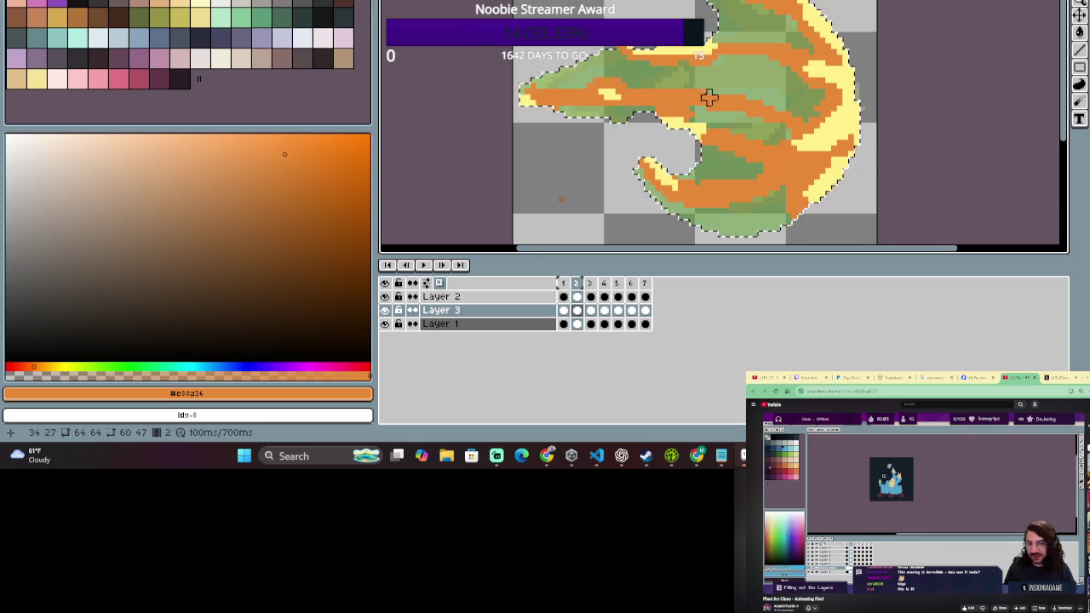
pyautogui.scroll(-2, 708, 97)
pyautogui.scroll(-1, 708, 97)
pyautogui.scroll(2, 753, 128)
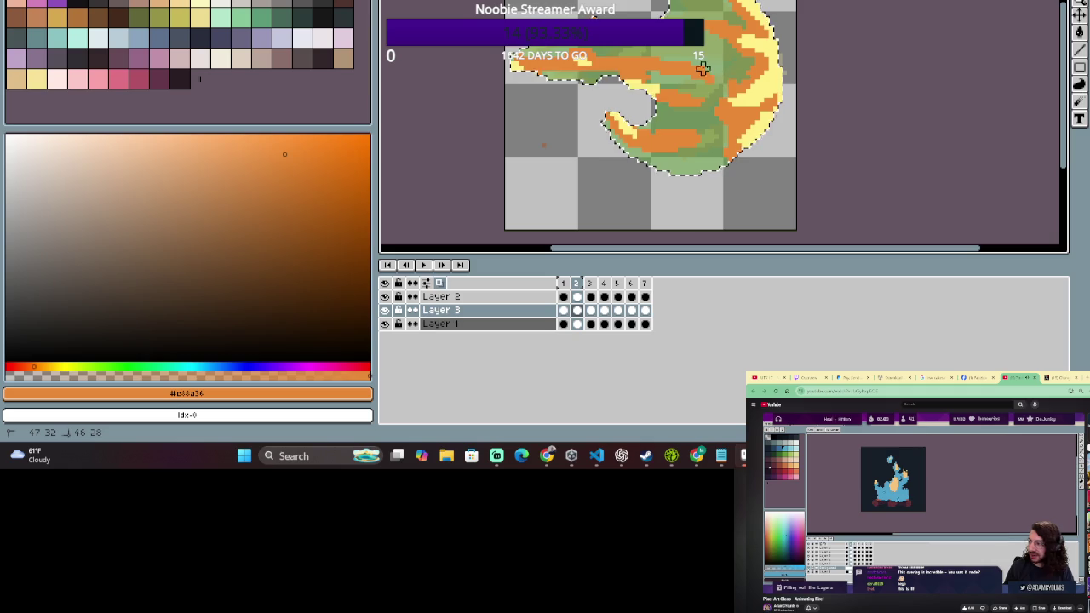
pyautogui.scroll(-2, 708, 86)
pyautogui.scroll(2, 734, 120)
pyautogui.scroll(-2, 747, 73)
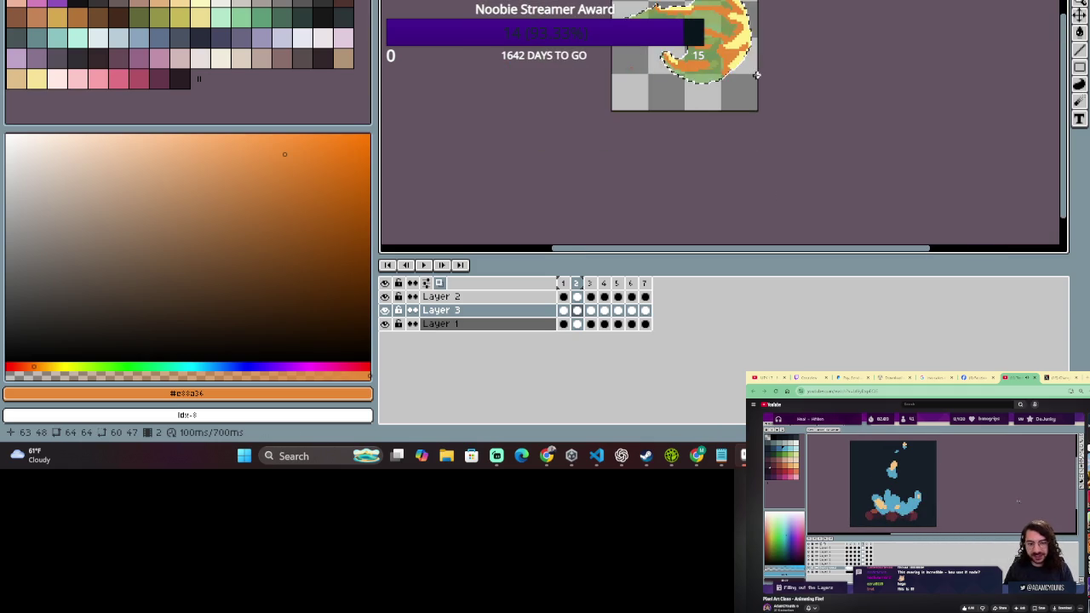
pyautogui.scroll(2, 749, 68)
# - Bring the whole fireball sprite into view and show frame 1
pyautogui.moveTo(738, 3); pyautogui.dragTo(732, 12)
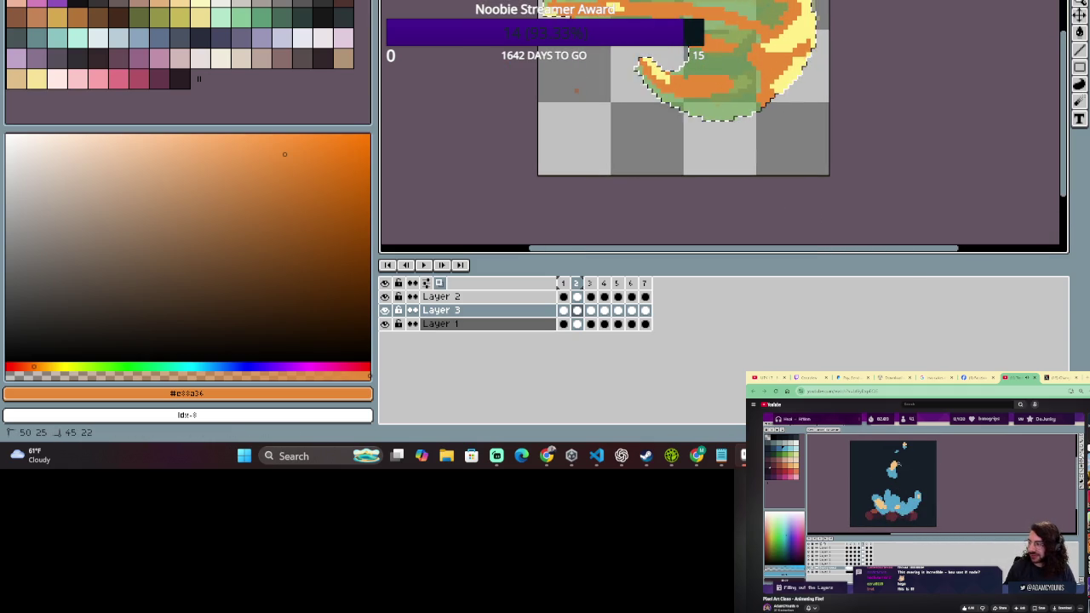
pyautogui.scroll(-2, 754, 28)
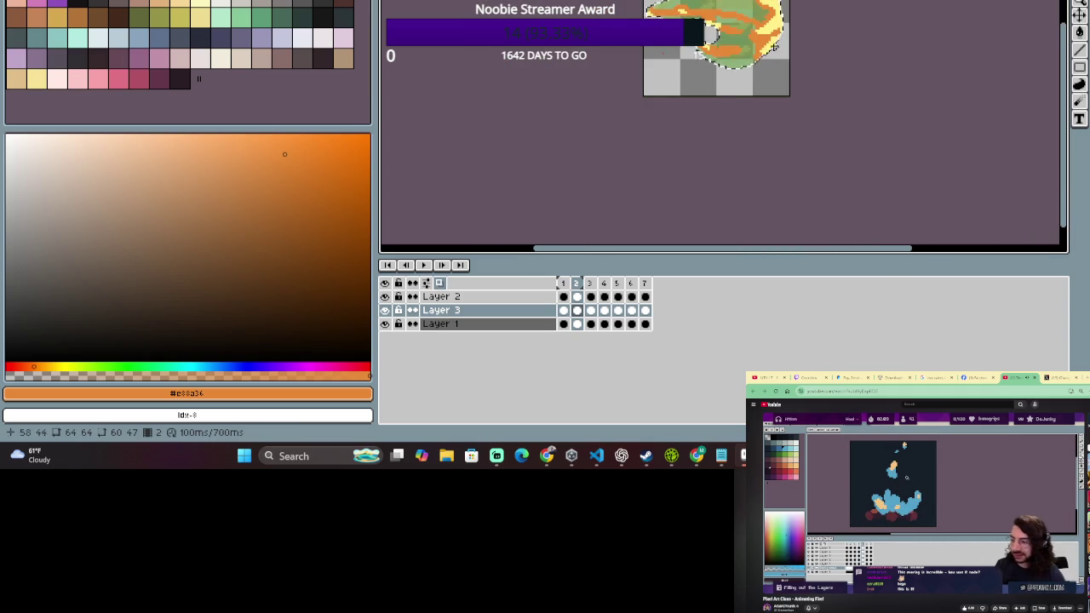
pyautogui.moveTo(811, 28); pyautogui.dragTo(819, 112)
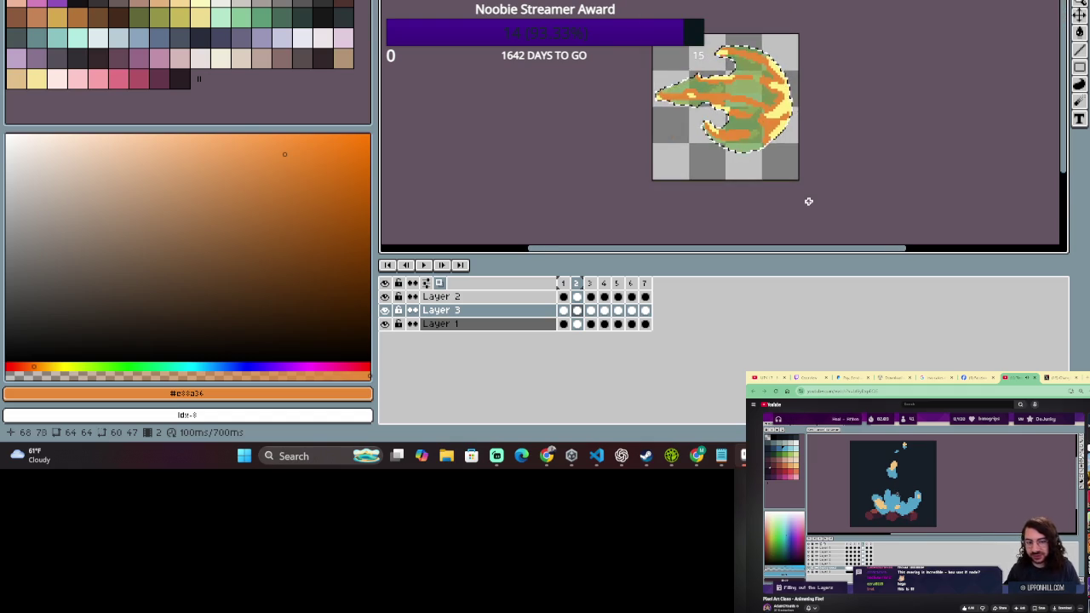
pyautogui.scroll(2, 806, 154)
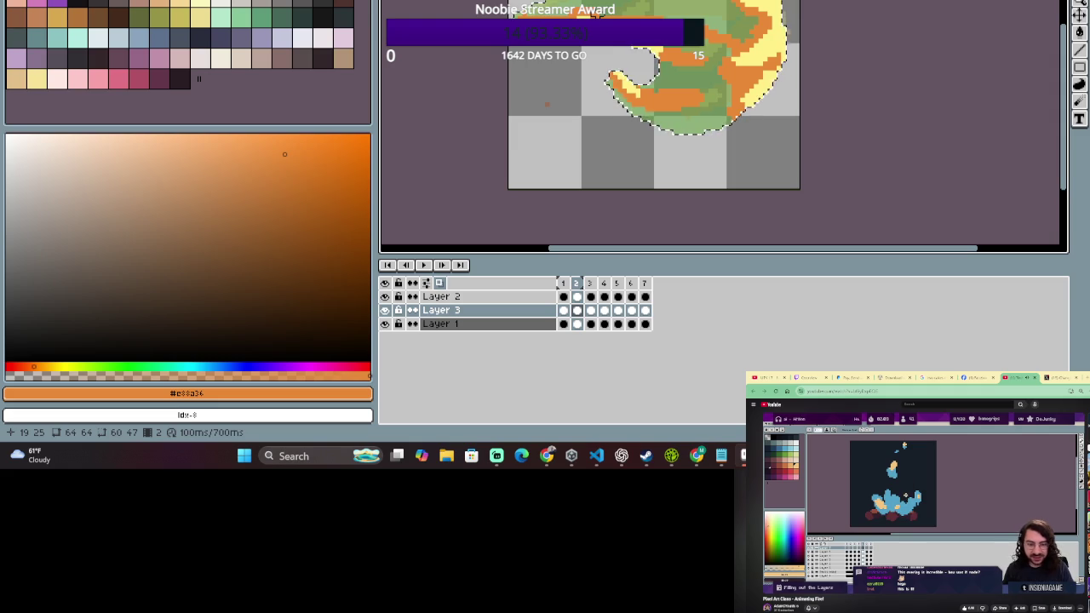
pyautogui.scroll(1, 695, 93)
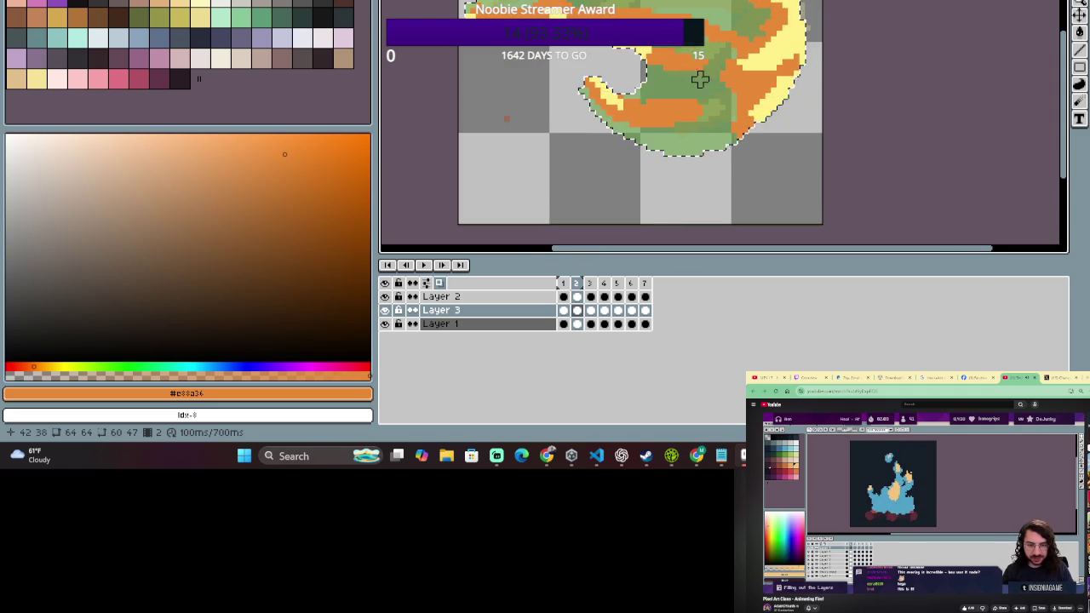
pyautogui.click(563, 284)
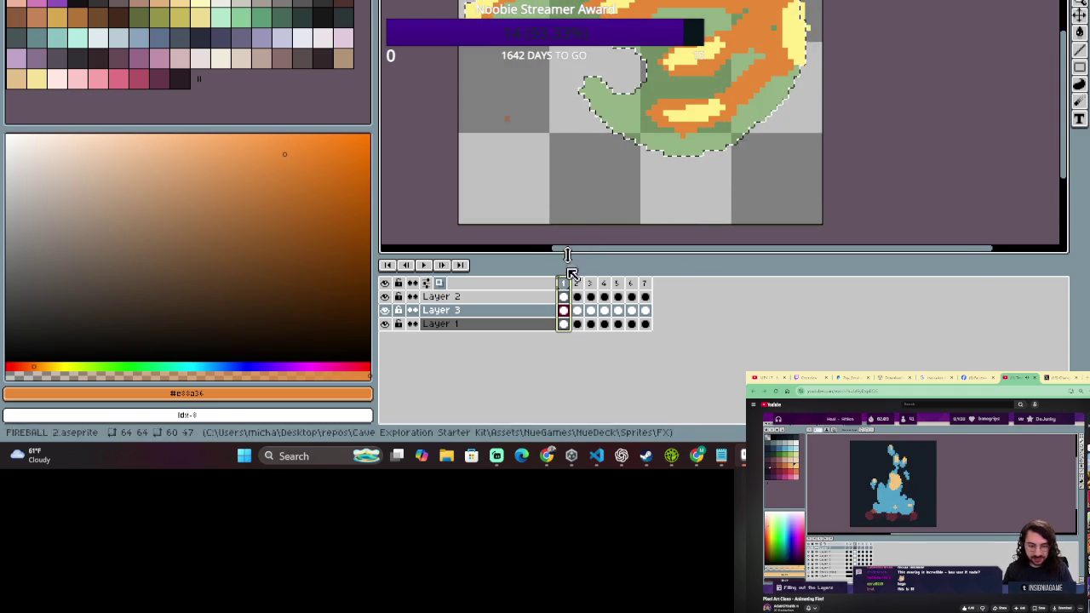
# - Choose the Pencil tool and step between frames 2, 3 and 4
pyautogui.scroll(-1, 665, 15)
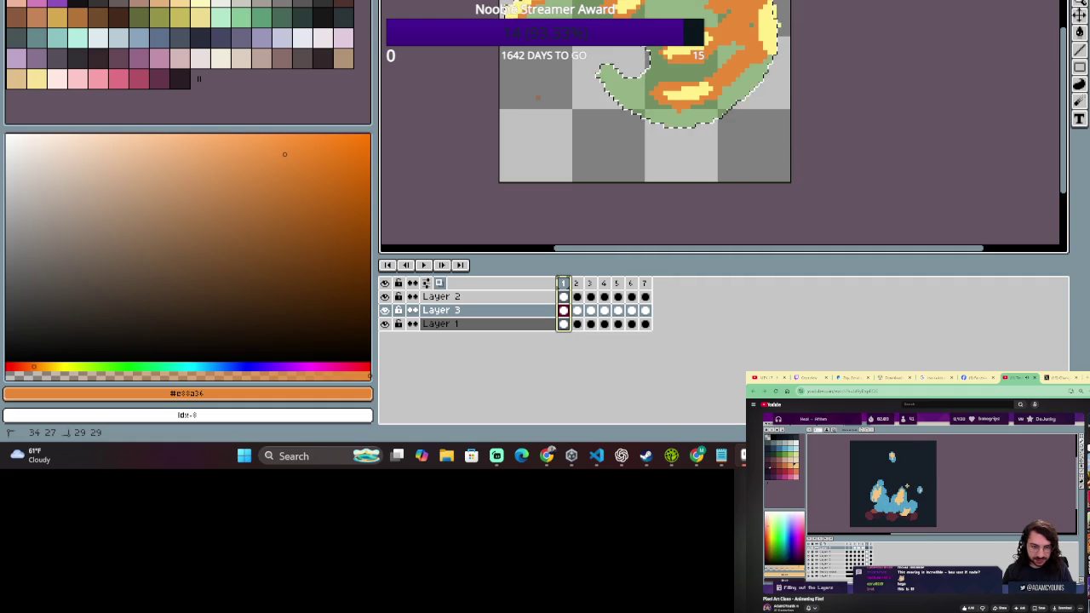
pyautogui.press('b')
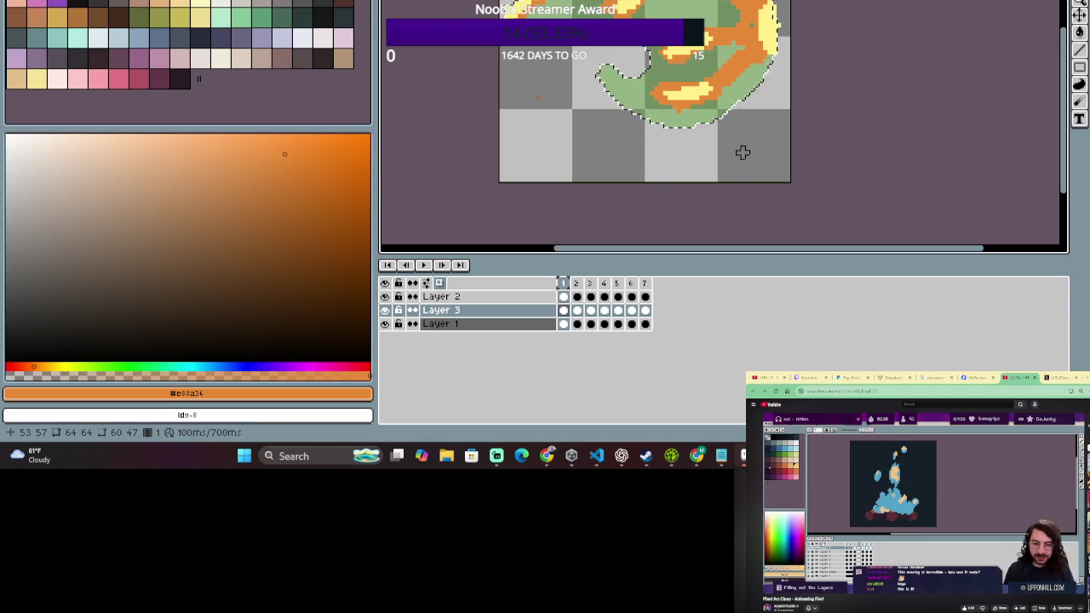
pyautogui.press('Right')
pyautogui.press('Right')
pyautogui.press('Right')
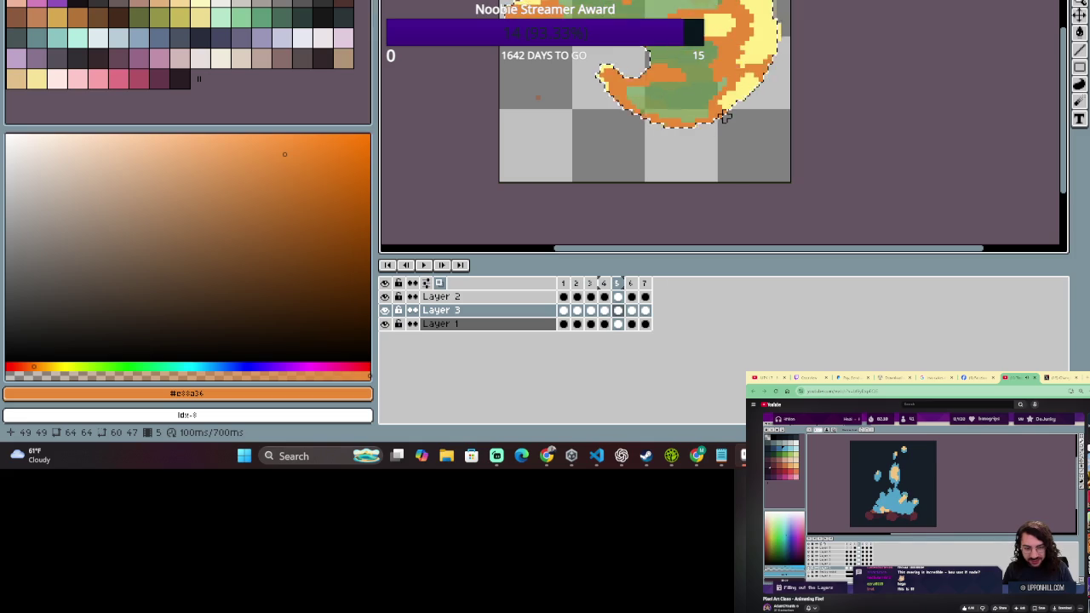
pyautogui.press('Left')
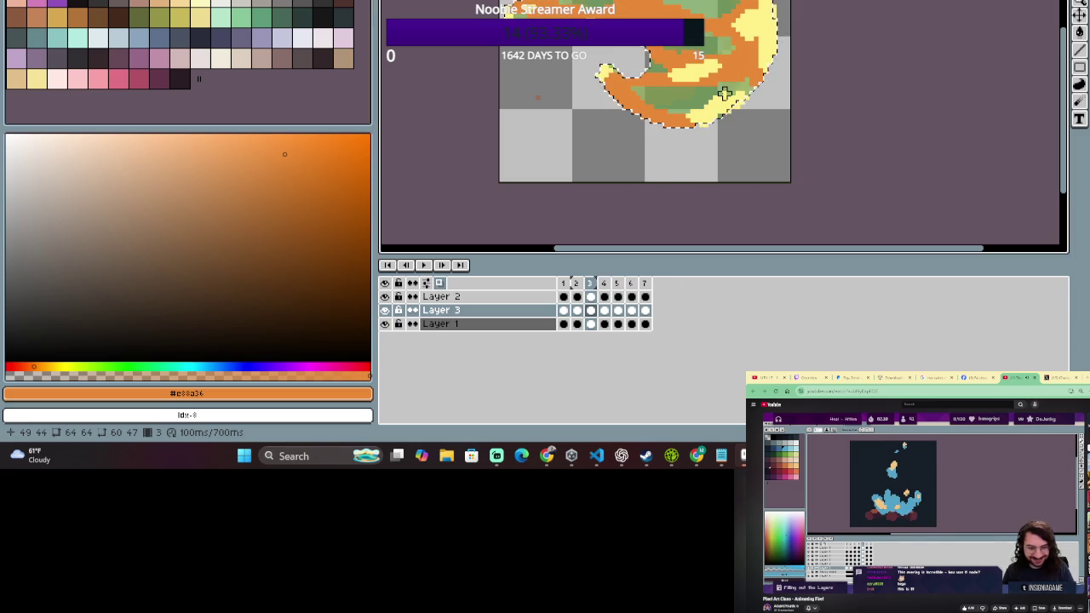
pyautogui.press('Left')
pyautogui.press('Left')
pyautogui.press('Right')
# - Flip between frames 1 and 2, jump to frame 7, then advance through to frame 3
pyautogui.press('Left')
pyautogui.press('Right')
pyautogui.press('Left')
pyautogui.press('Right')
pyautogui.press('Left')
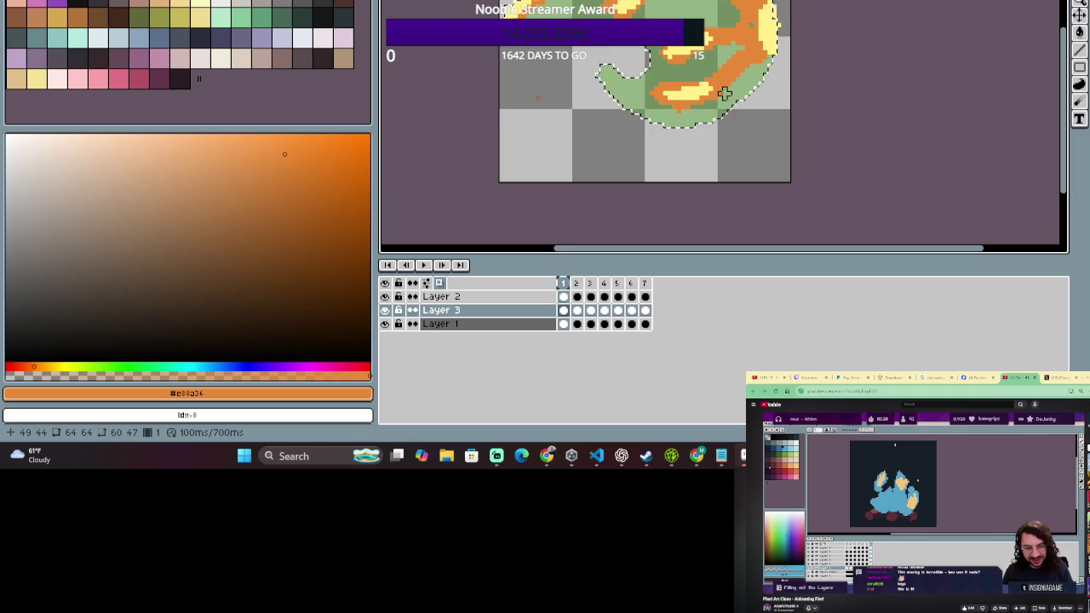
pyautogui.press('Right')
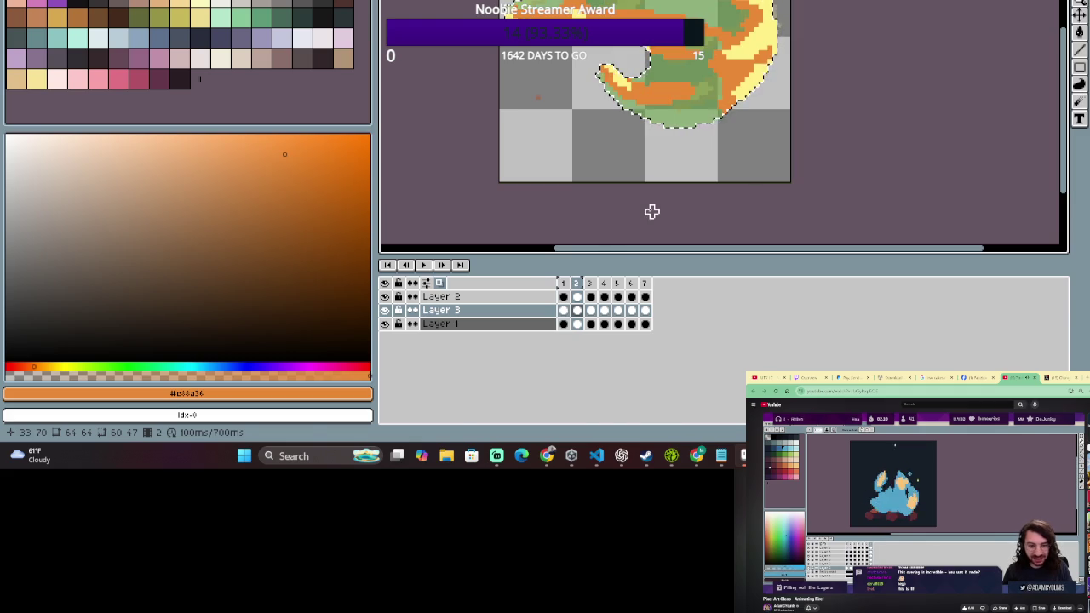
pyautogui.click(649, 288)
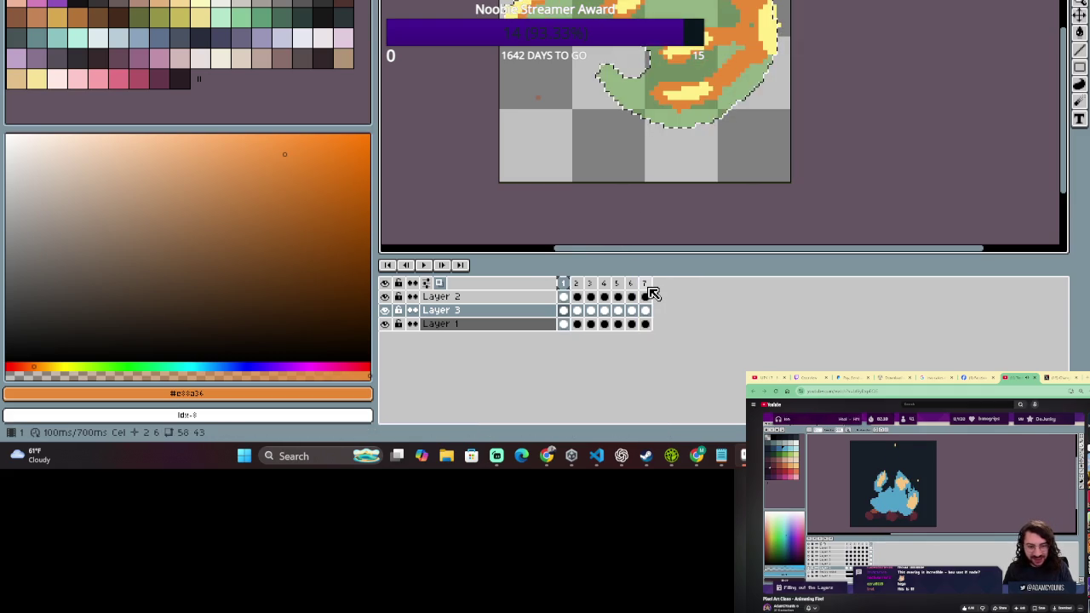
pyautogui.press('Right')
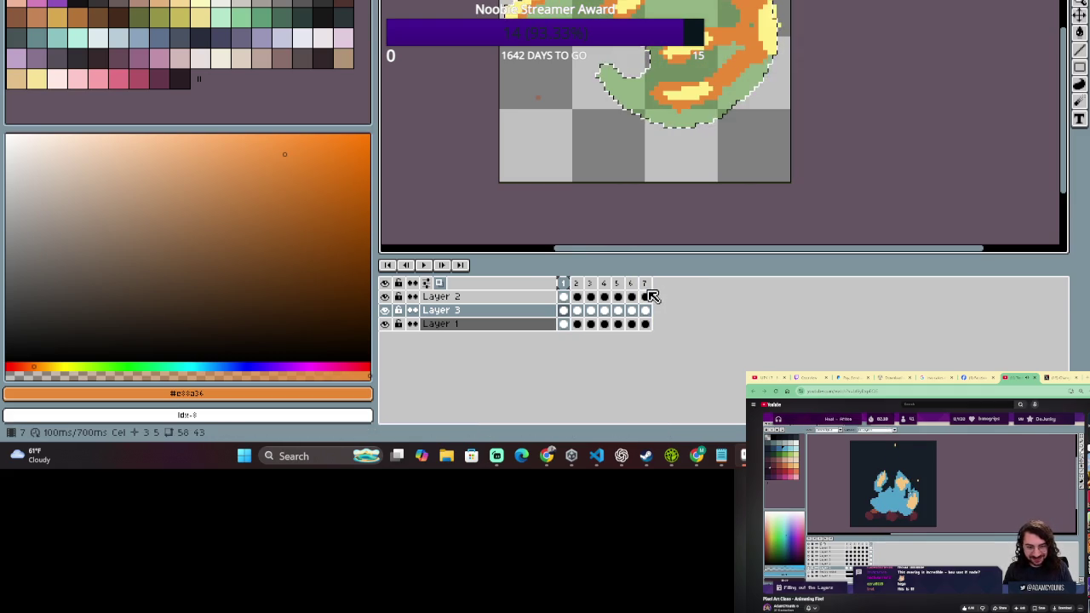
pyautogui.press('Right')
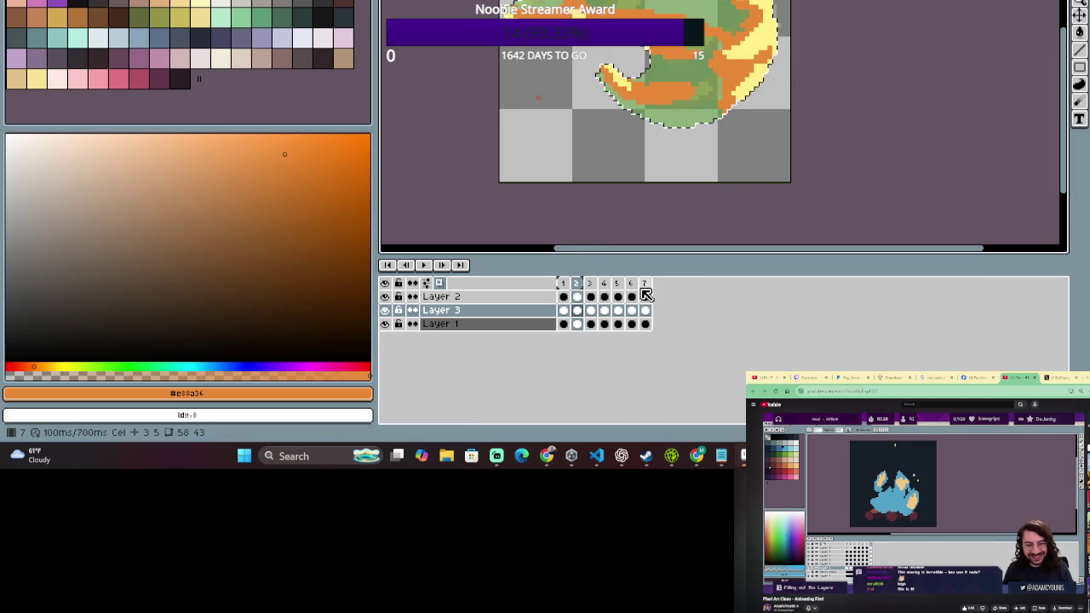
pyautogui.press('Right')
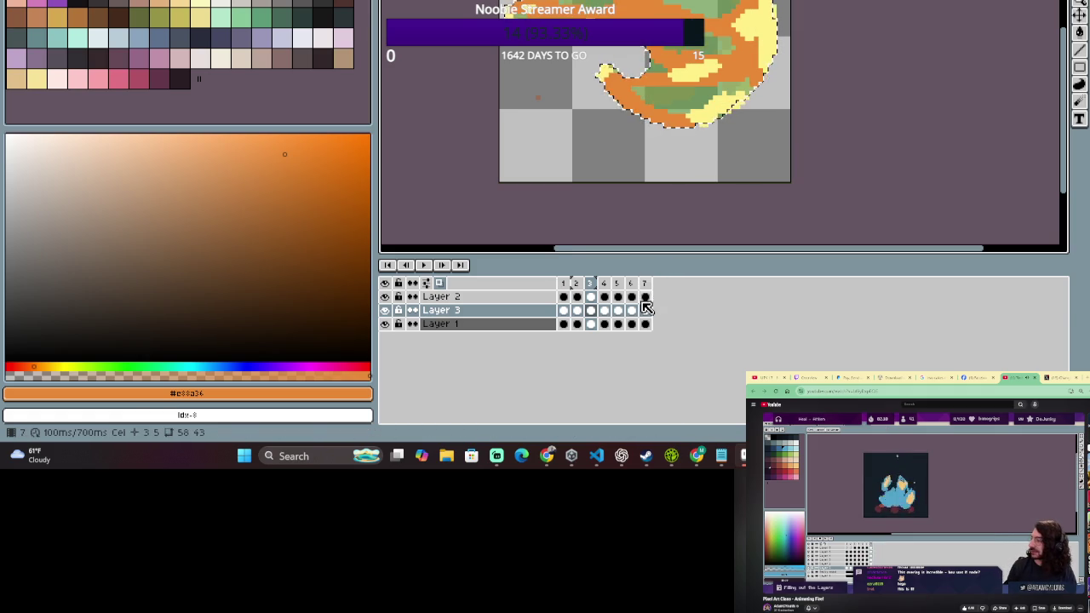
# - Zoom in on frame 3 and touch up its green patches with the Pencil and Blur tools
pyautogui.scroll(-1, 687, 212)
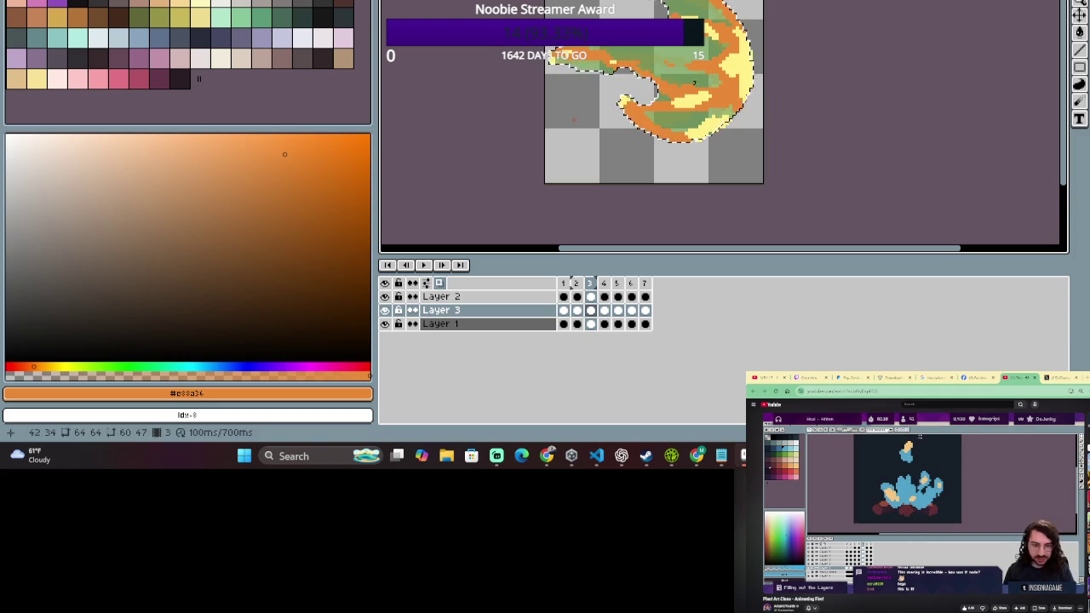
pyautogui.scroll(-2, 669, 94)
pyautogui.scroll(2, 656, 111)
pyautogui.scroll(1, 646, 125)
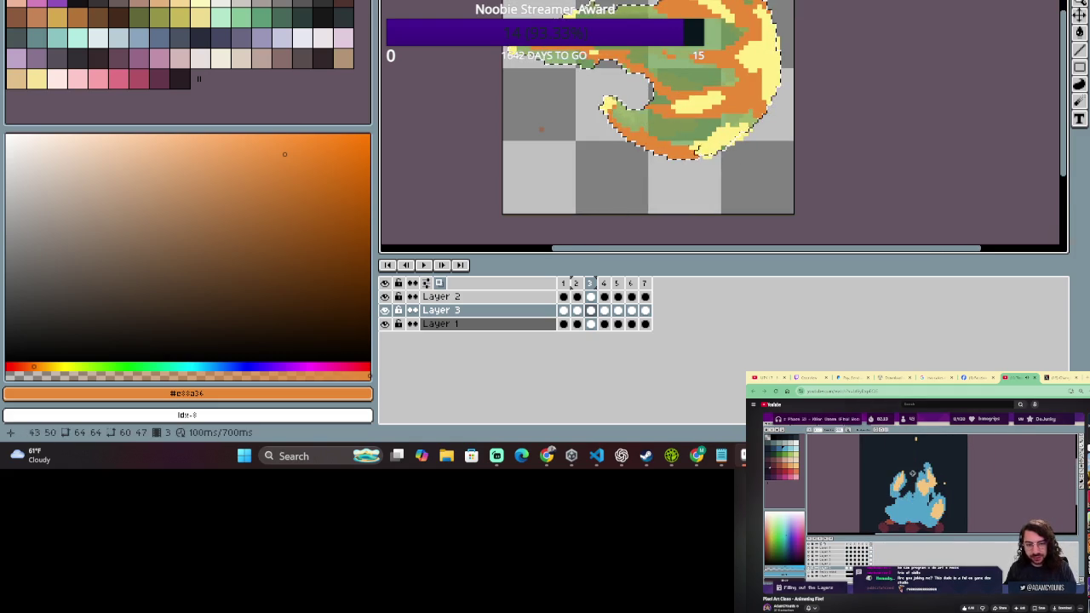
pyautogui.press('b')
pyautogui.scroll(-2, 818, 126)
pyautogui.scroll(1, 740, 42)
pyautogui.scroll(1, 683, 118)
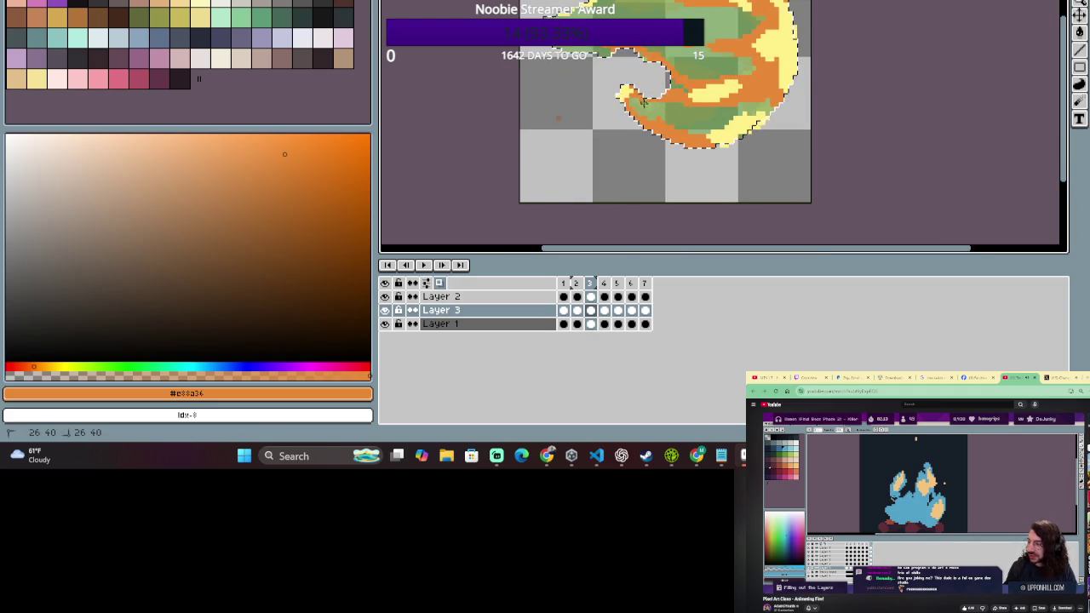
pyautogui.press('r')
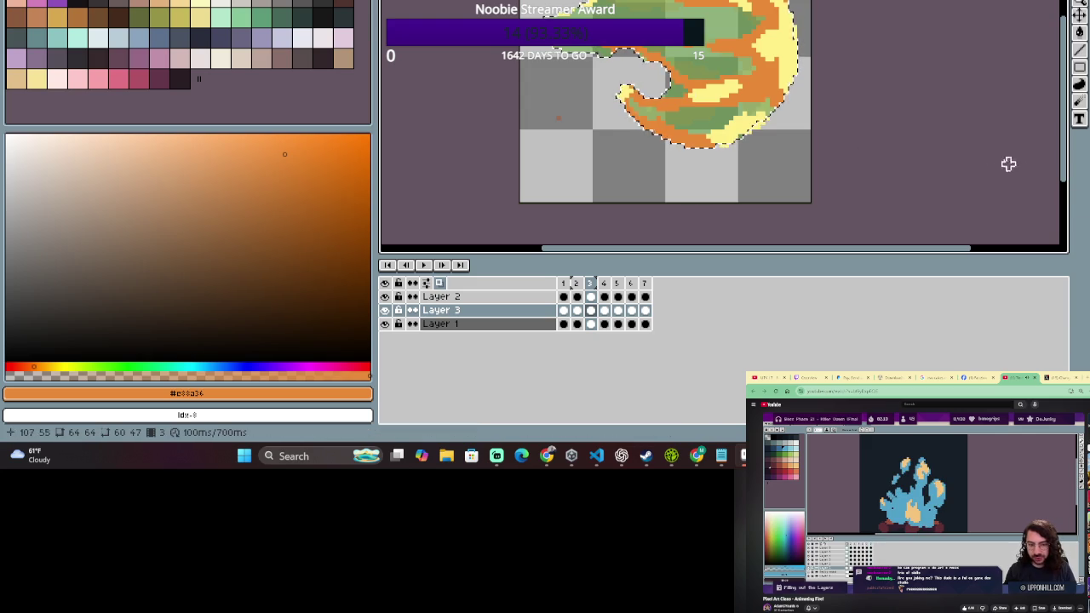
pyautogui.press('b')
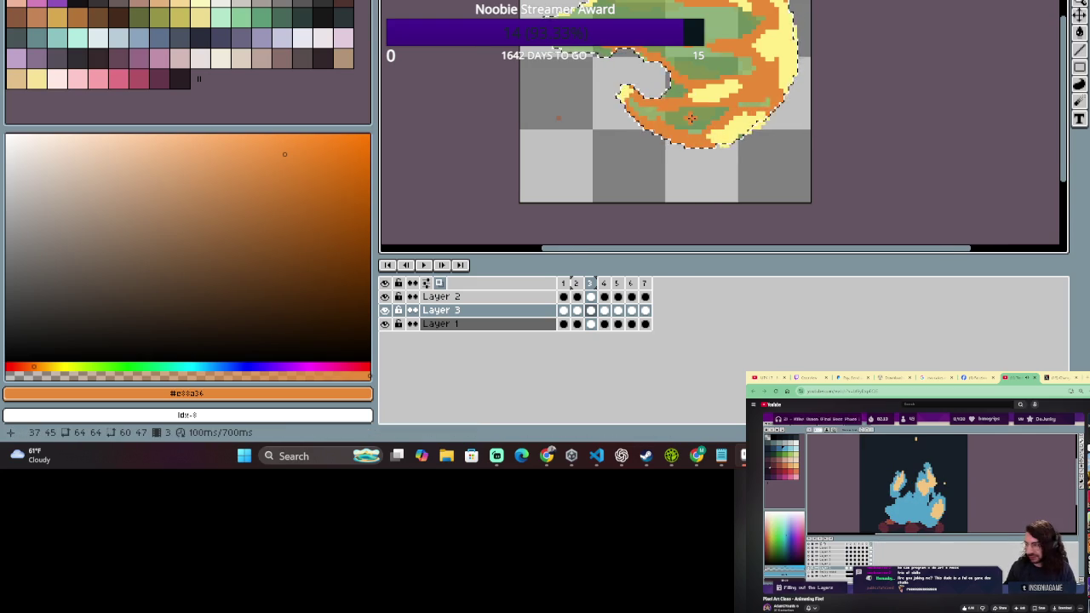
# - Recenter the fireball and clean up stray green pixels on frame 3 with the Eraser
pyautogui.scroll(-1, 692, 118)
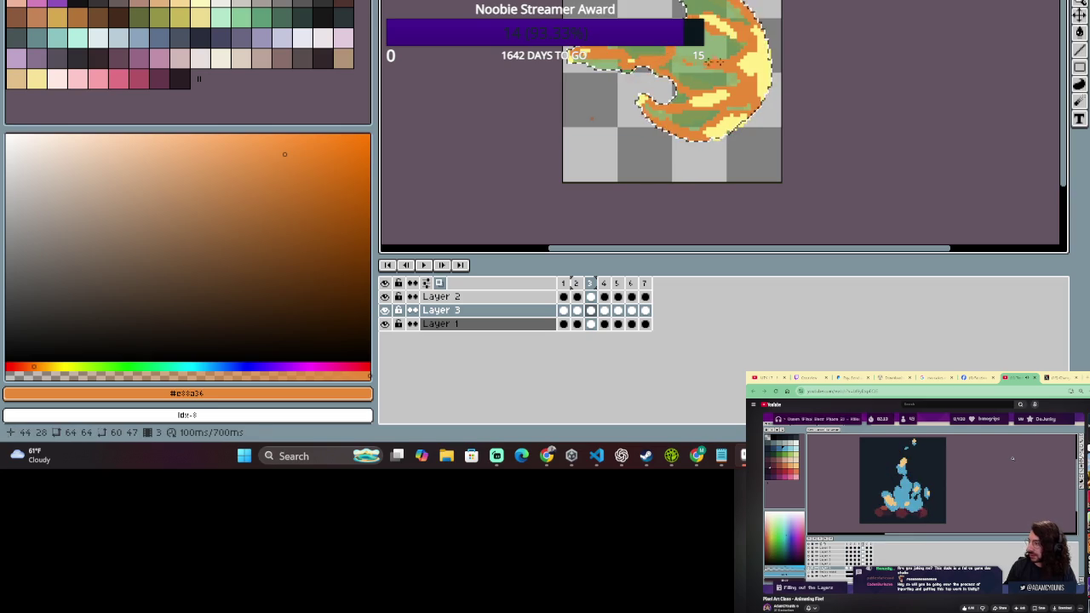
pyautogui.scroll(1, 596, 61)
pyautogui.scroll(1, 540, 61)
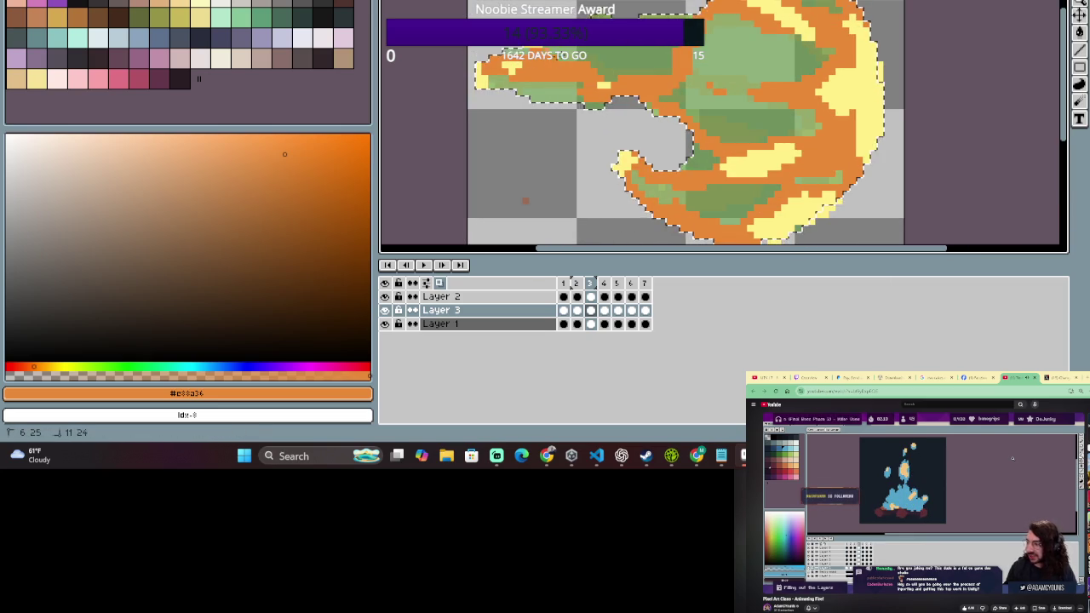
pyautogui.scroll(-1, 957, 92)
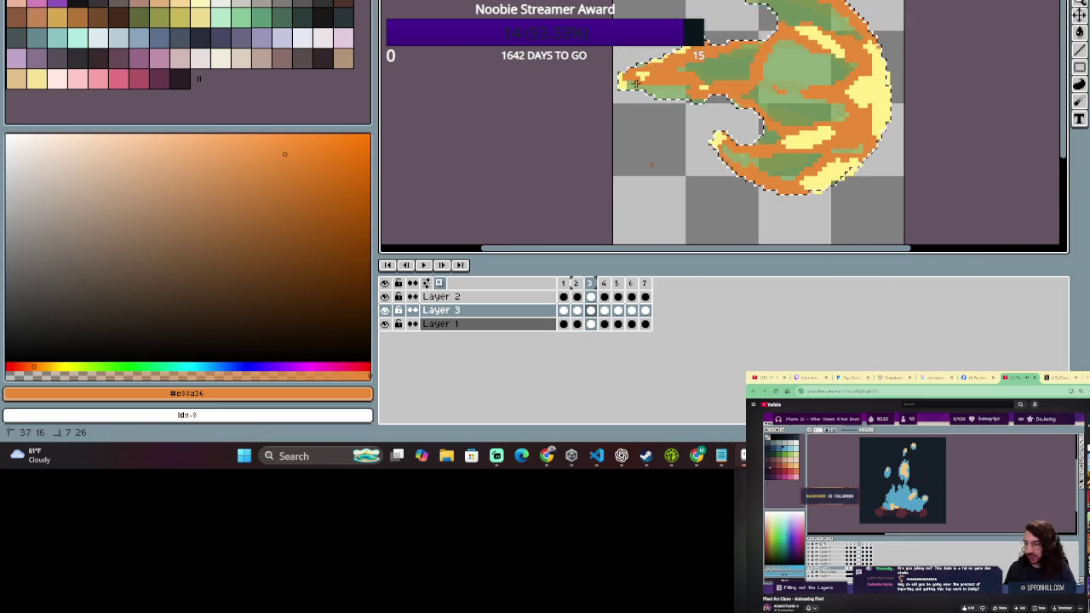
pyautogui.scroll(-4, 648, 102)
pyautogui.scroll(3, 677, 79)
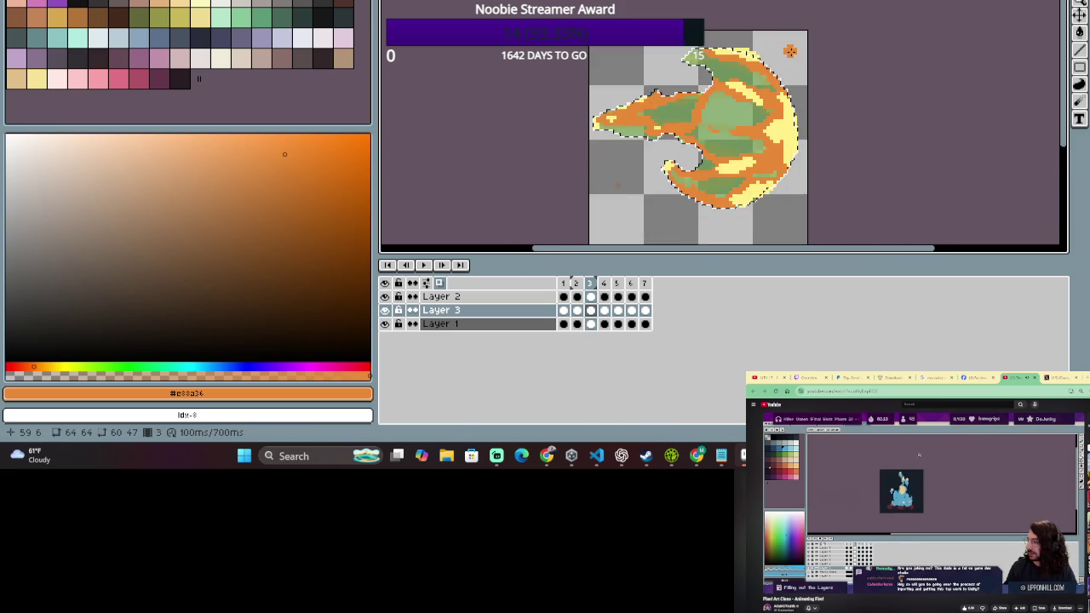
pyautogui.moveTo(776, 83); pyautogui.dragTo(793, 61)
pyautogui.scroll(2, 793, 61)
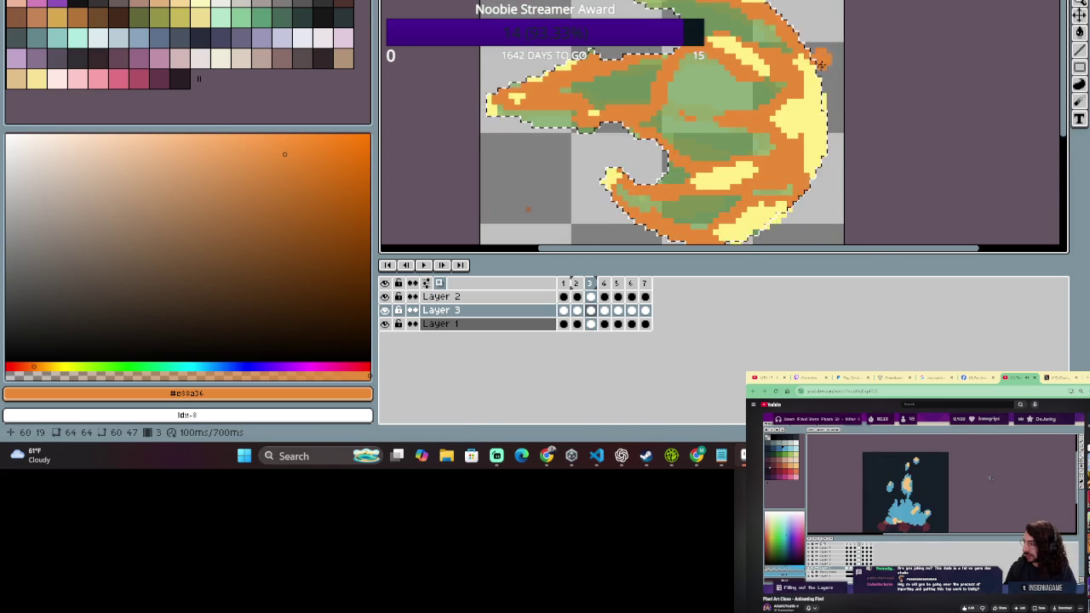
pyautogui.scroll(-2, 857, 121)
pyautogui.scroll(1, 721, 97)
pyautogui.press('e')
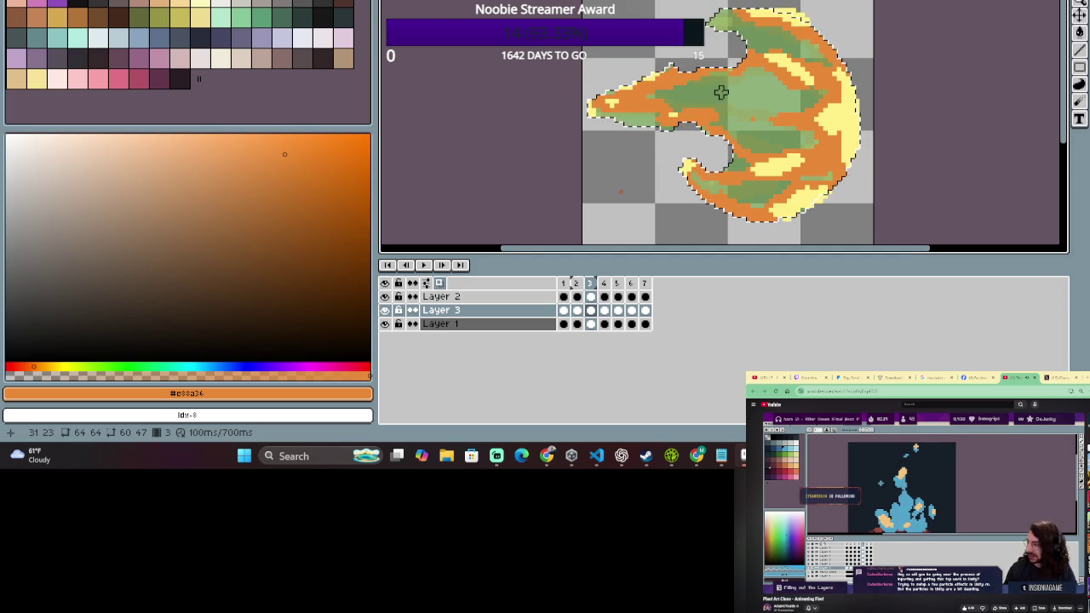
pyautogui.scroll(-1, 726, 187)
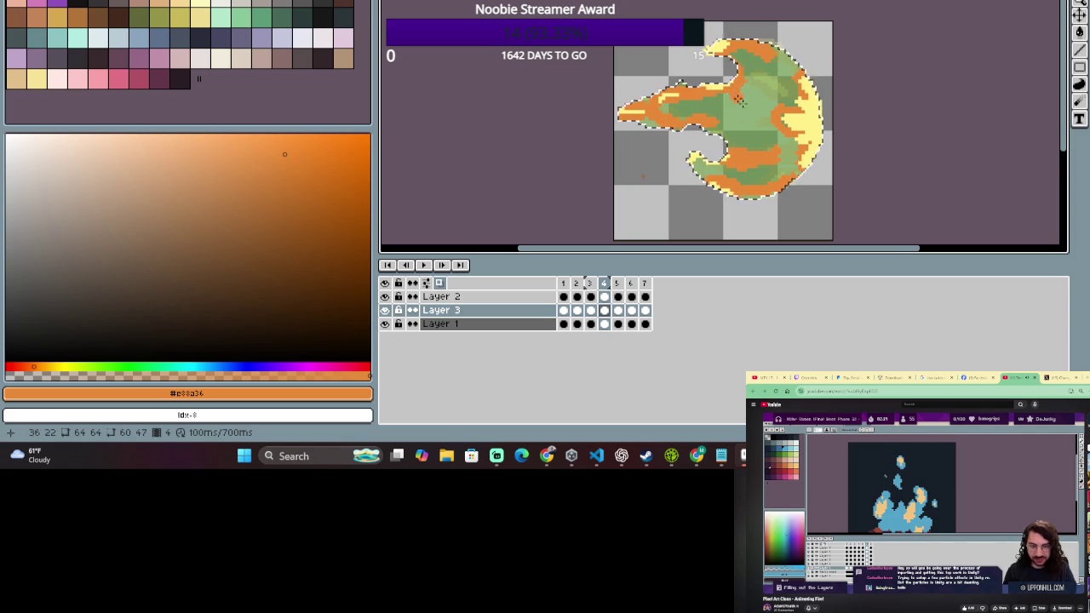
# - Rework frame 4's green patches, alternating between the Eraser and Pencil
pyautogui.scroll(1, 719, 118)
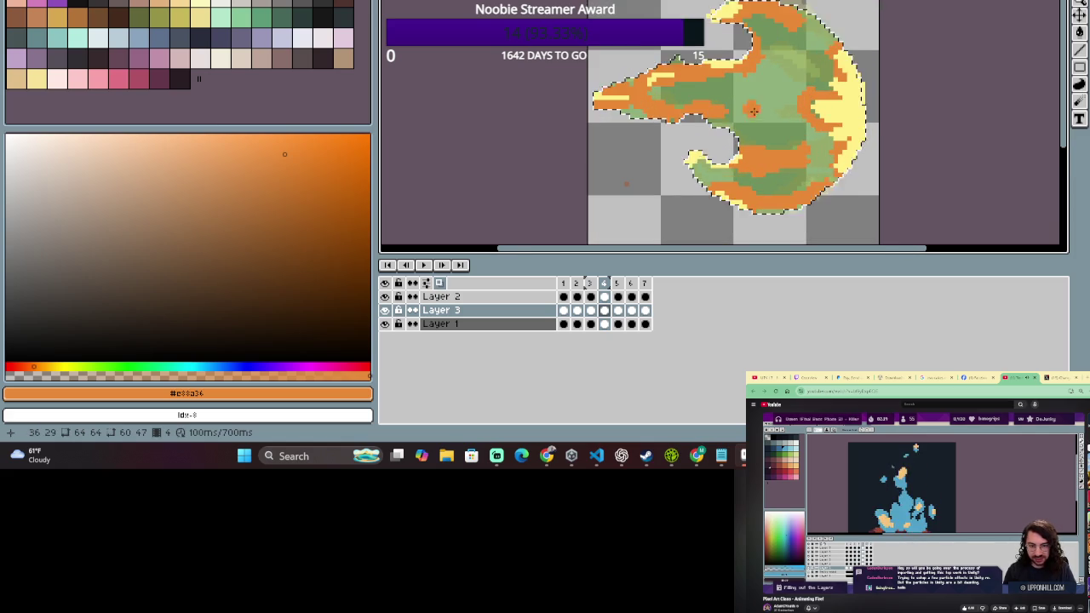
pyautogui.press('e')
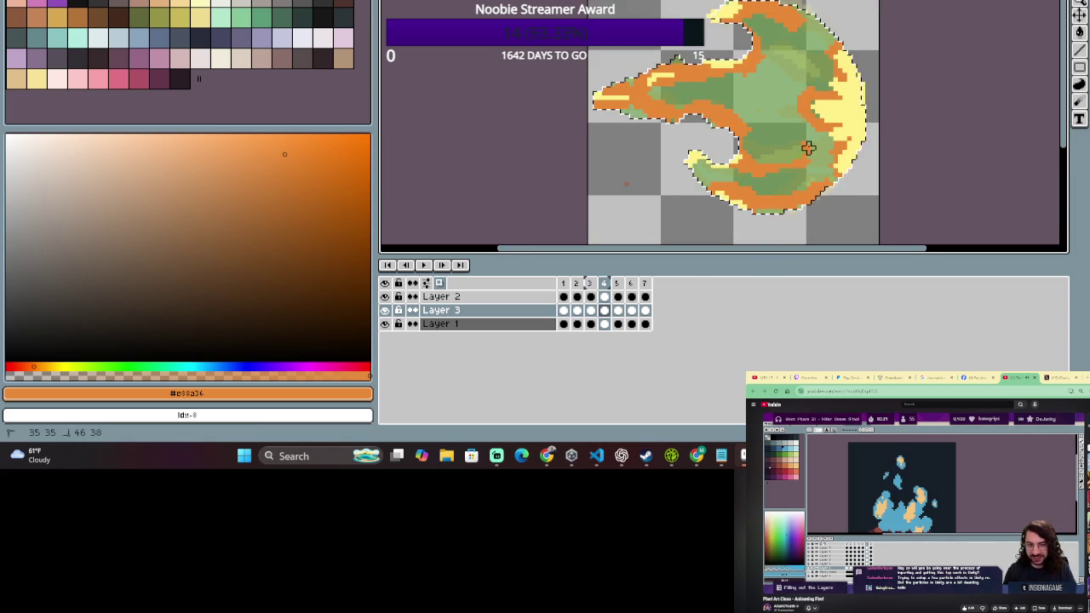
pyautogui.press('b')
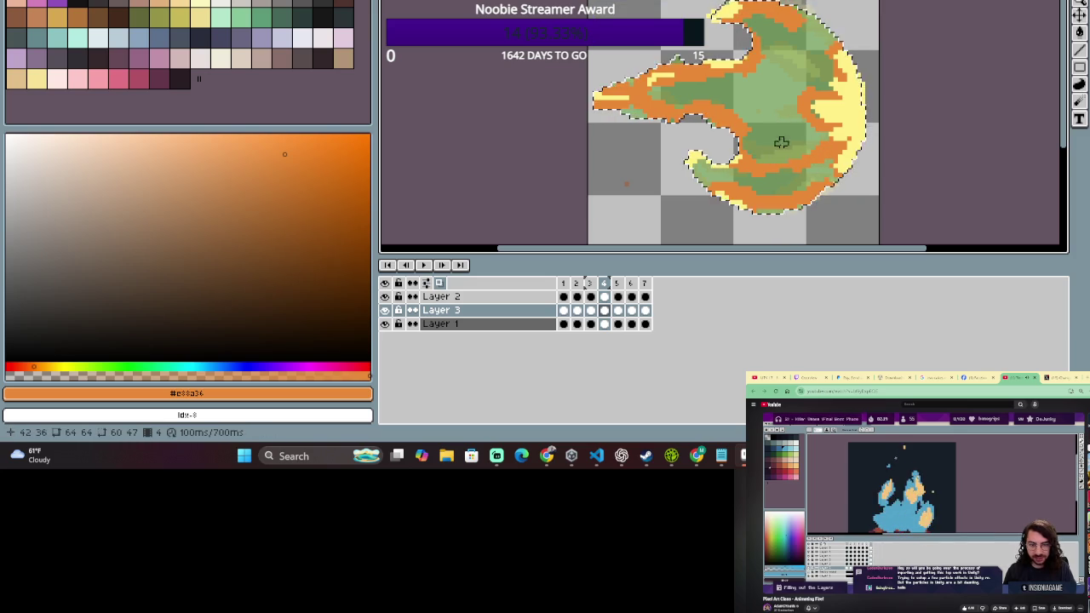
pyautogui.press('b')
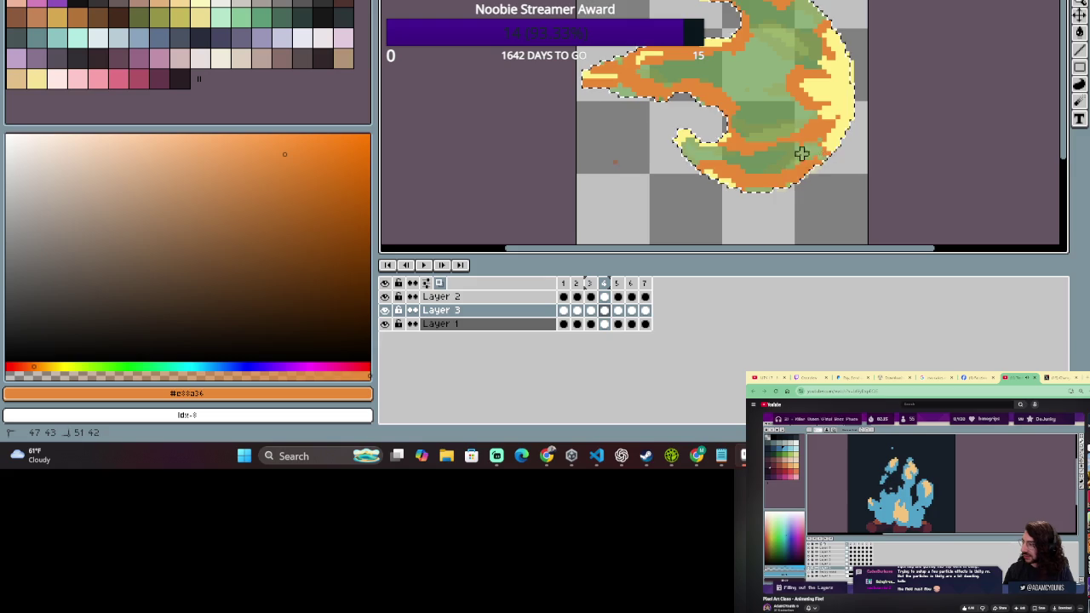
pyautogui.press('b')
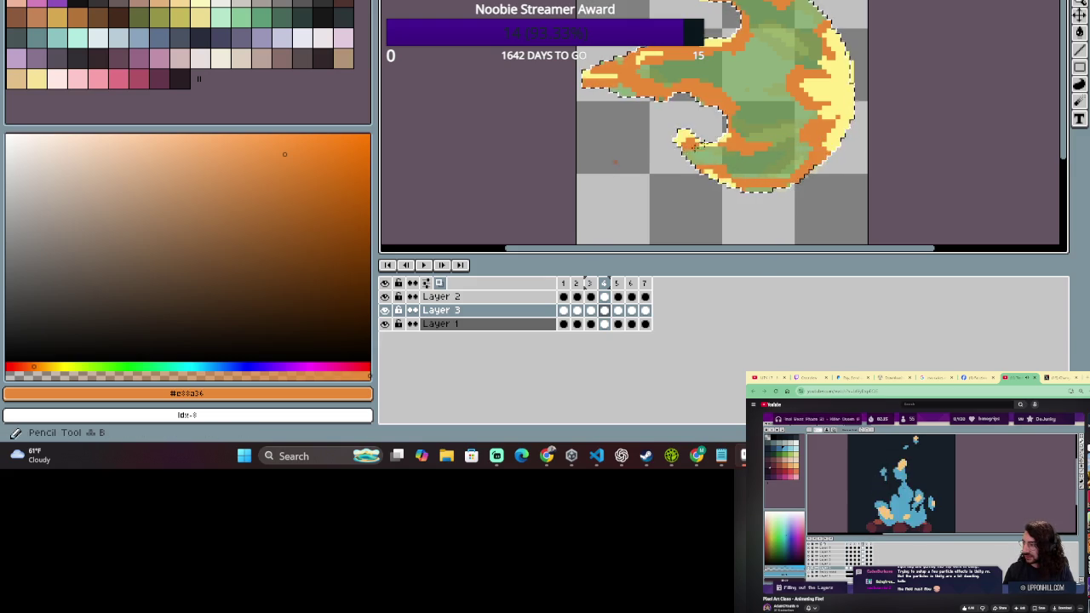
# - Zoom in and out to check frame 4's patches, then advance to frame 5
pyautogui.scroll(1, 749, 151)
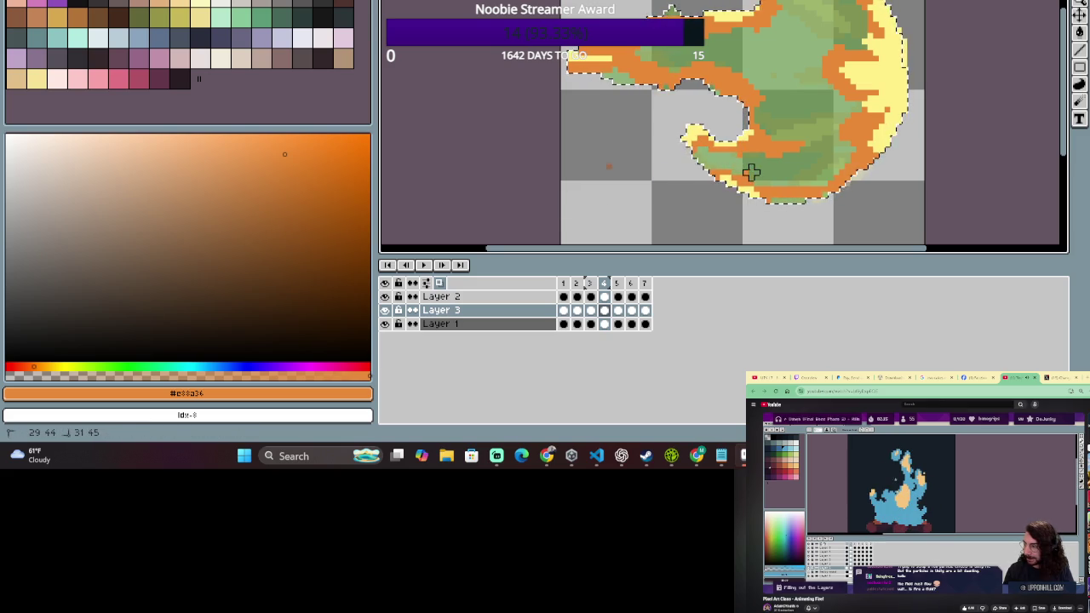
pyautogui.scroll(-2, 852, 144)
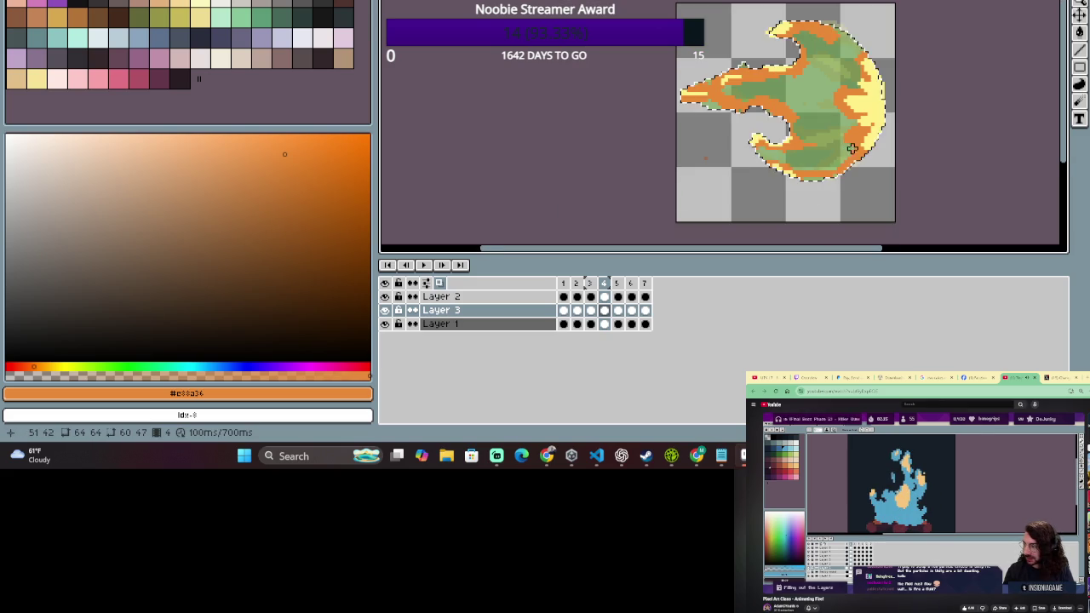
pyautogui.scroll(1, 851, 115)
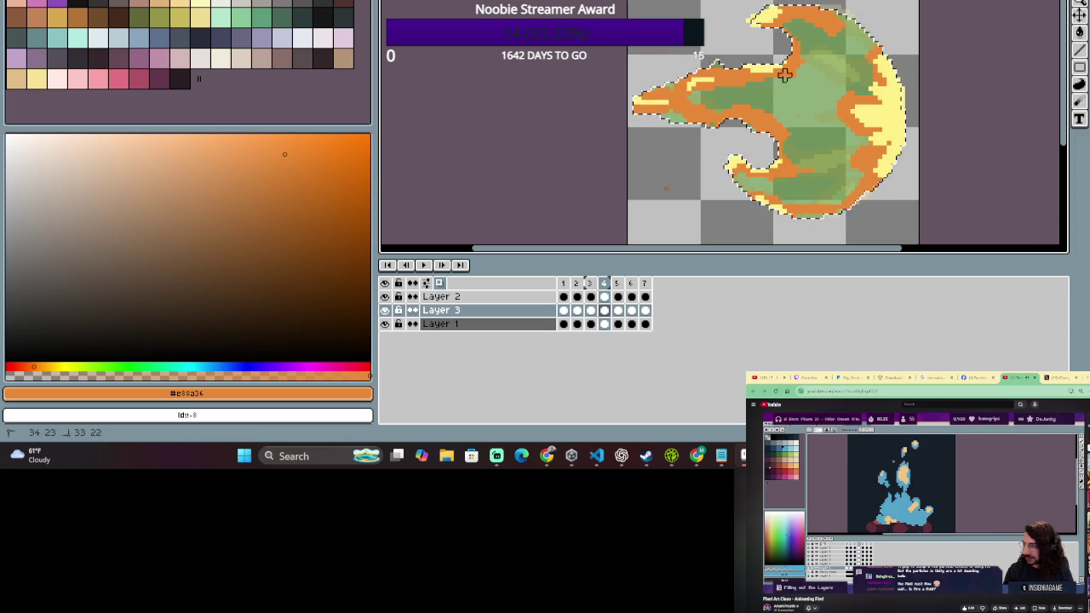
pyautogui.scroll(-1, 839, 121)
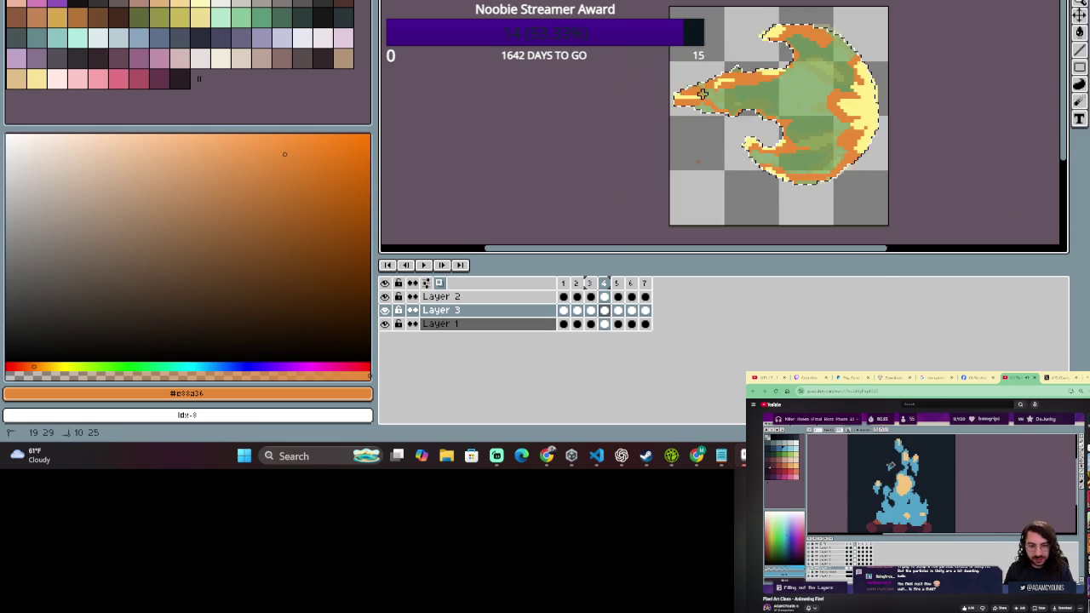
pyautogui.scroll(1, 679, 56)
pyautogui.scroll(1, 696, 65)
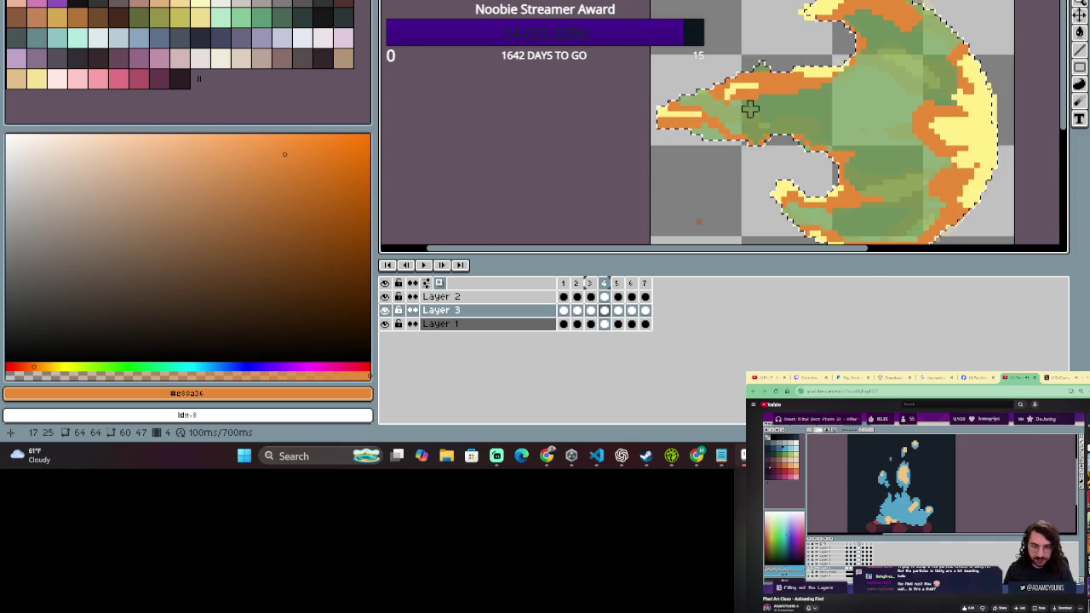
pyautogui.scroll(1, 750, 105)
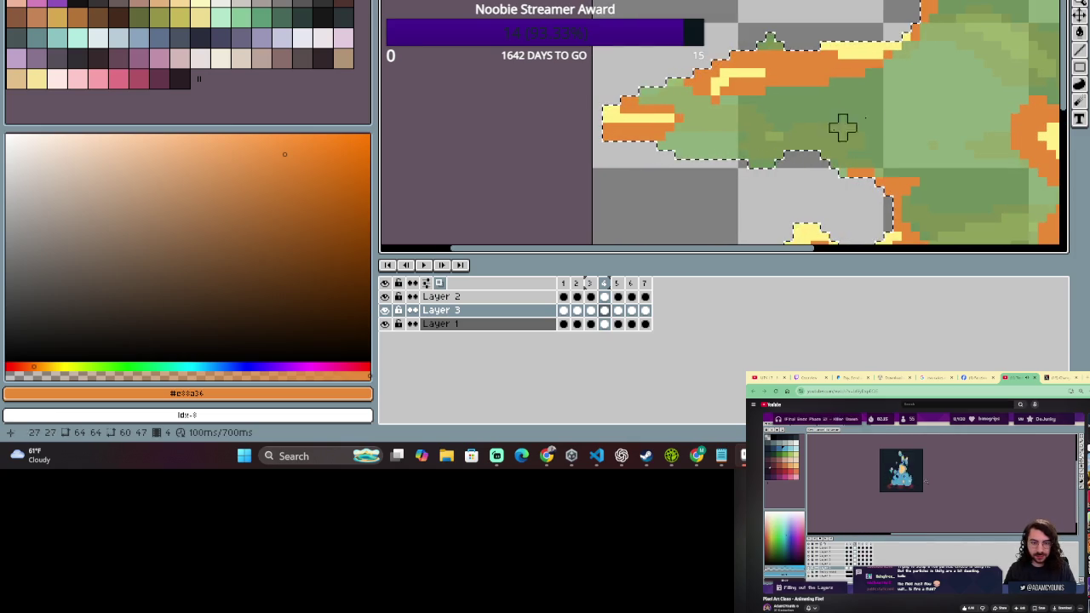
pyautogui.scroll(-1, 842, 127)
pyautogui.scroll(-1, 874, 116)
pyautogui.scroll(-2, 823, 96)
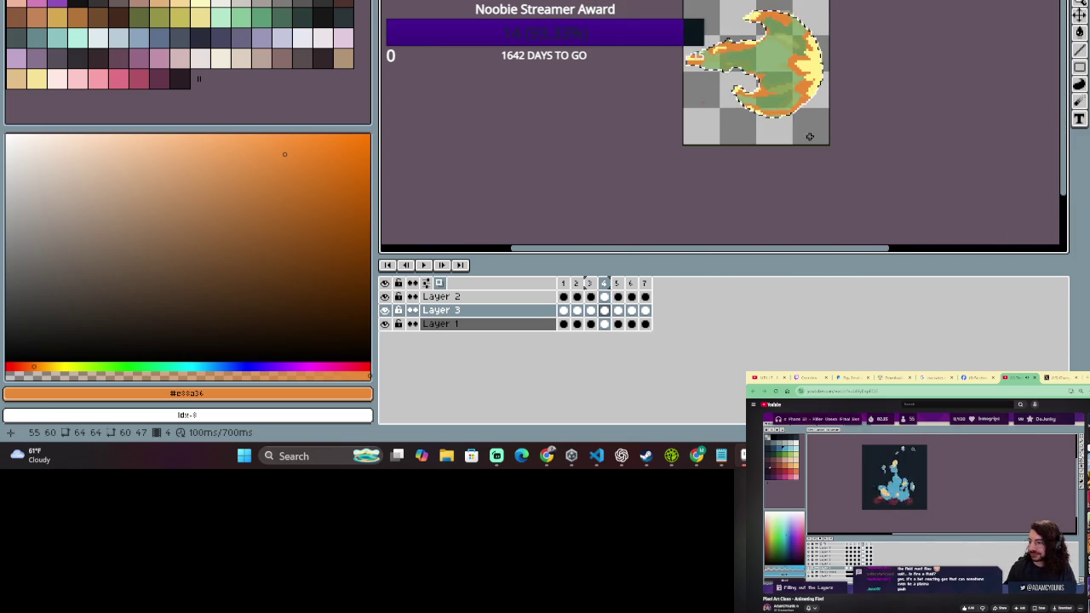
pyautogui.press('Right')
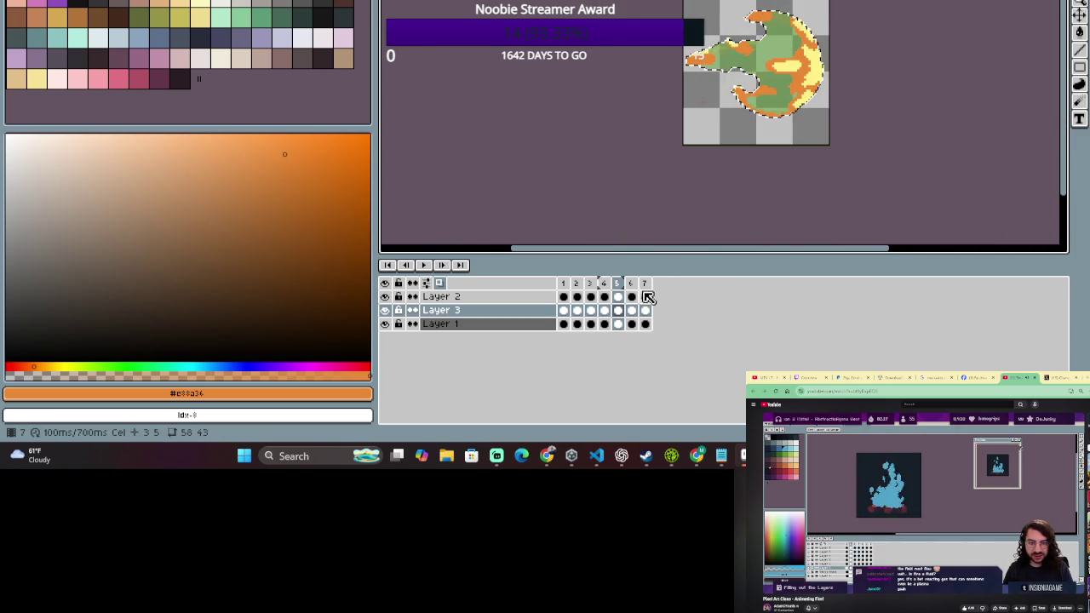
# - Reframe the sprite to touch up Layer 3 on frame 5, then play the animation
pyautogui.scroll(2, 720, 103)
pyautogui.moveTo(720, 103); pyautogui.dragTo(641, 142)
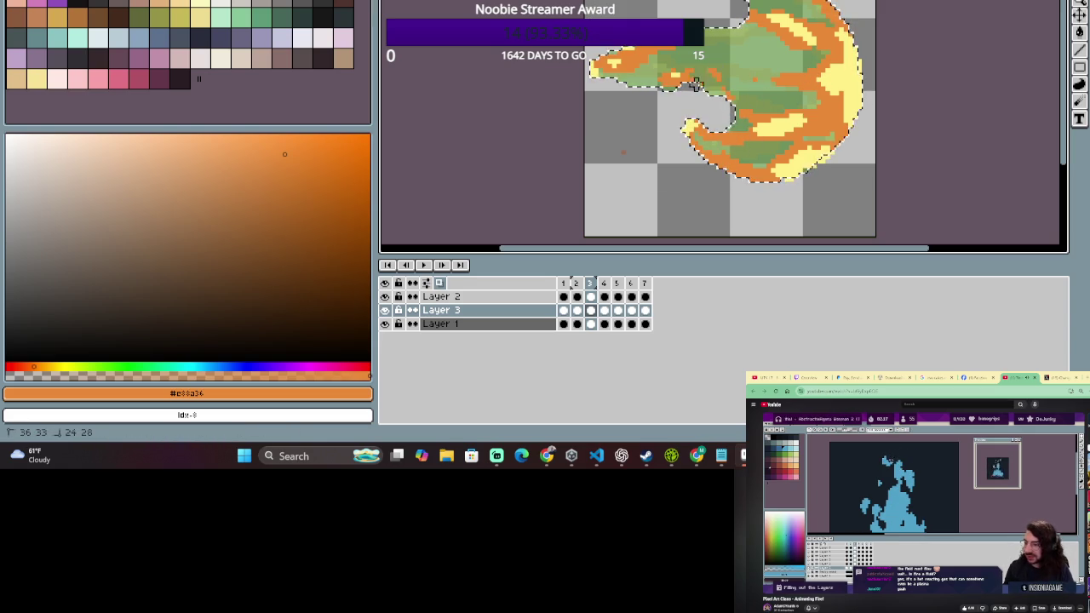
pyautogui.scroll(-1, 719, 84)
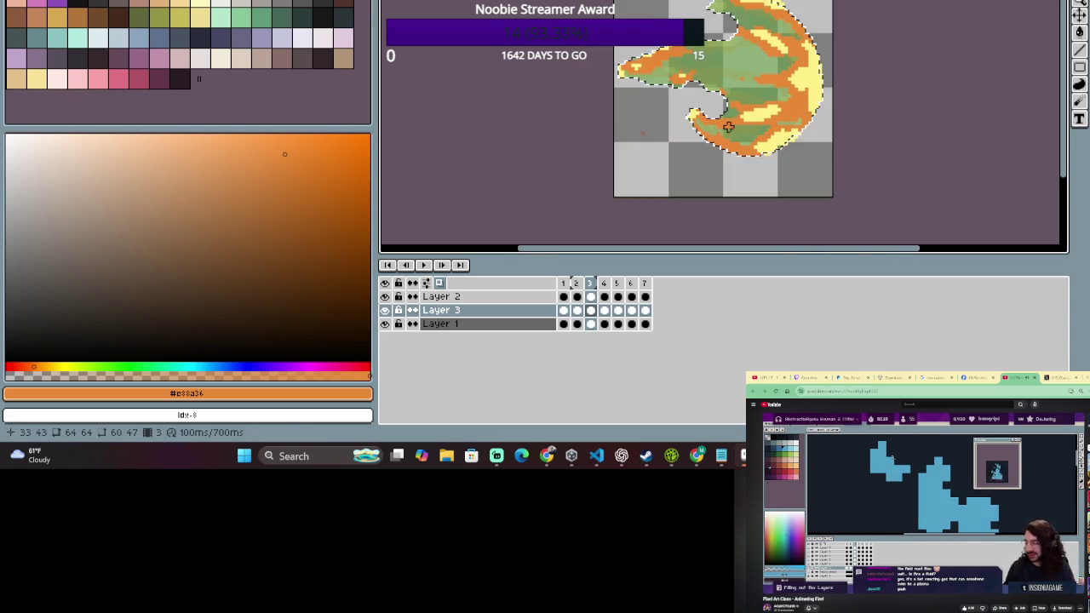
pyautogui.scroll(1, 804, 118)
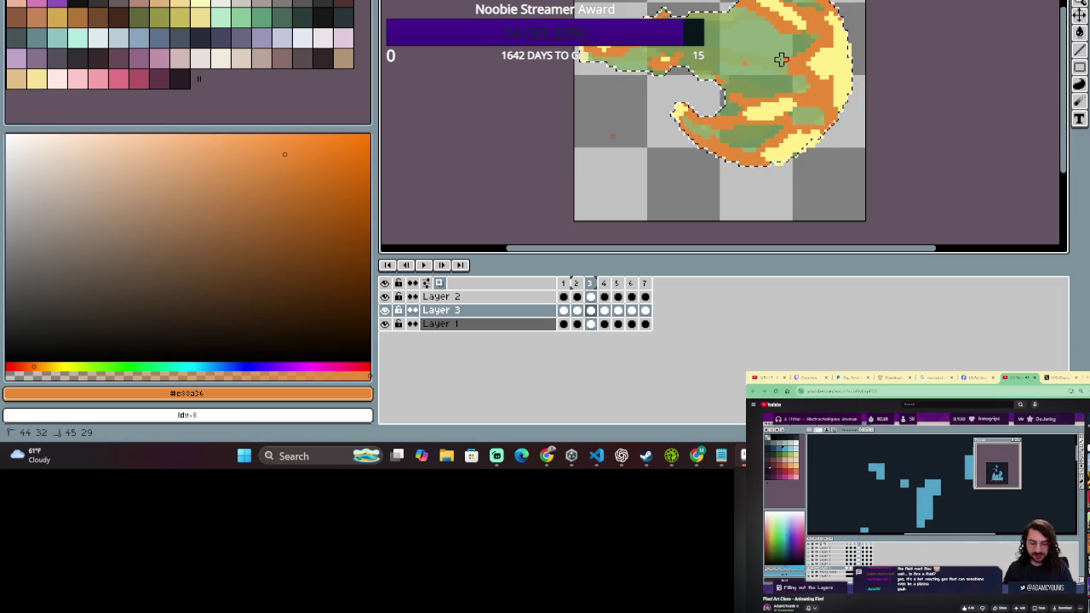
pyautogui.scroll(-1, 789, 90)
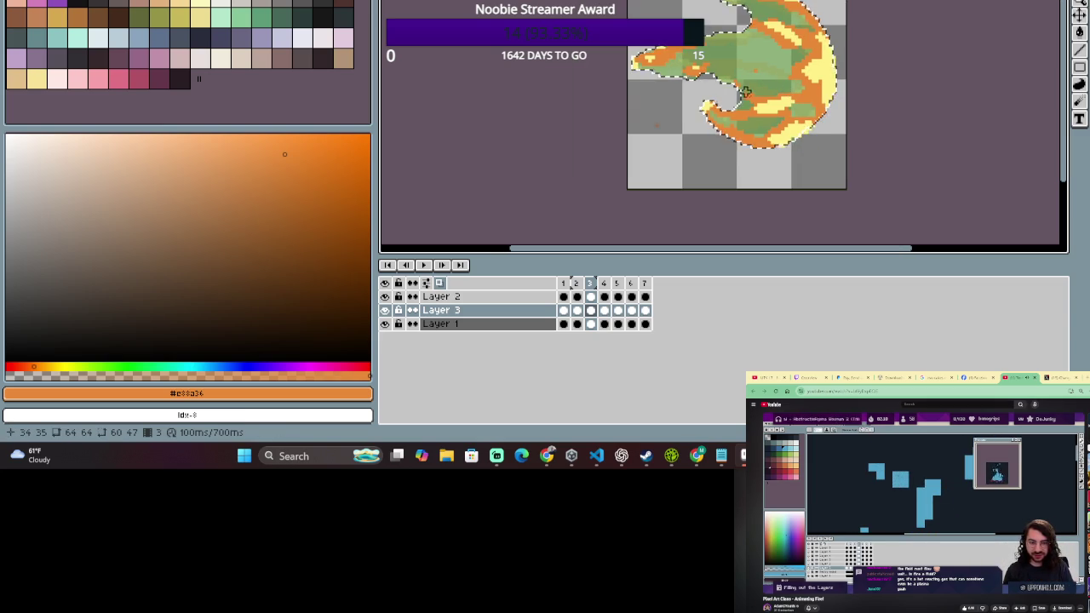
pyautogui.moveTo(664, 224); pyautogui.dragTo(757, 166)
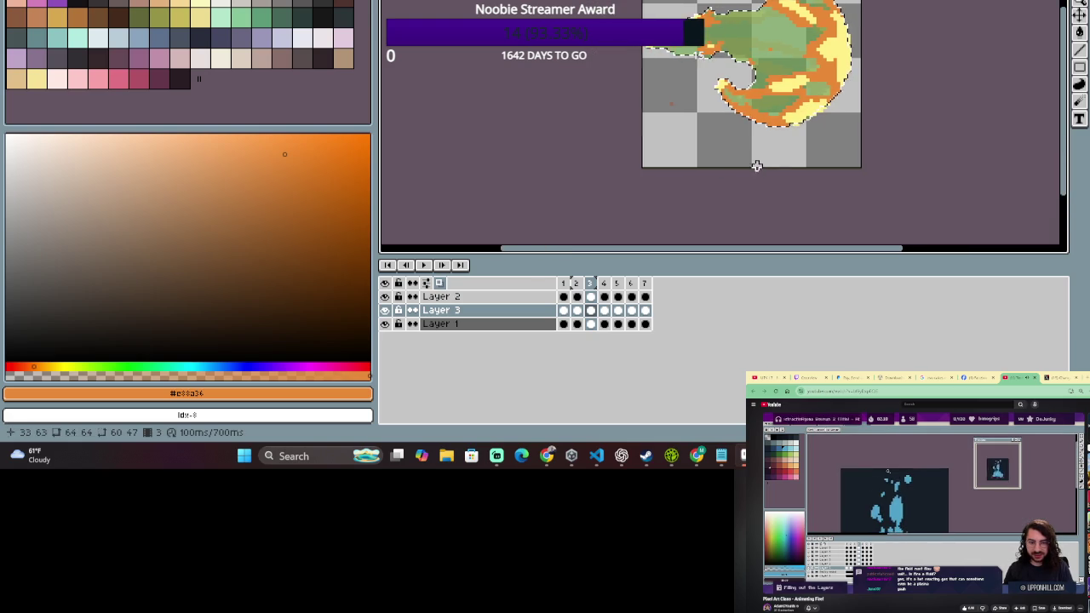
pyautogui.click(426, 266)
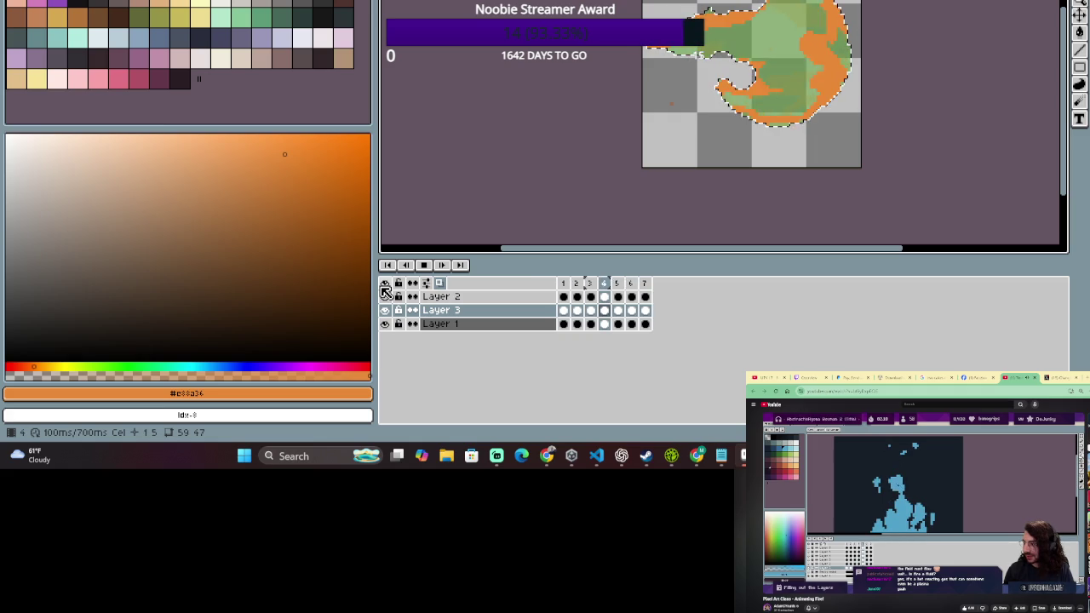
# - Hide and reshow Layer 2 during playback, stop the animation, and step back to frame 7
pyautogui.click(385, 295)
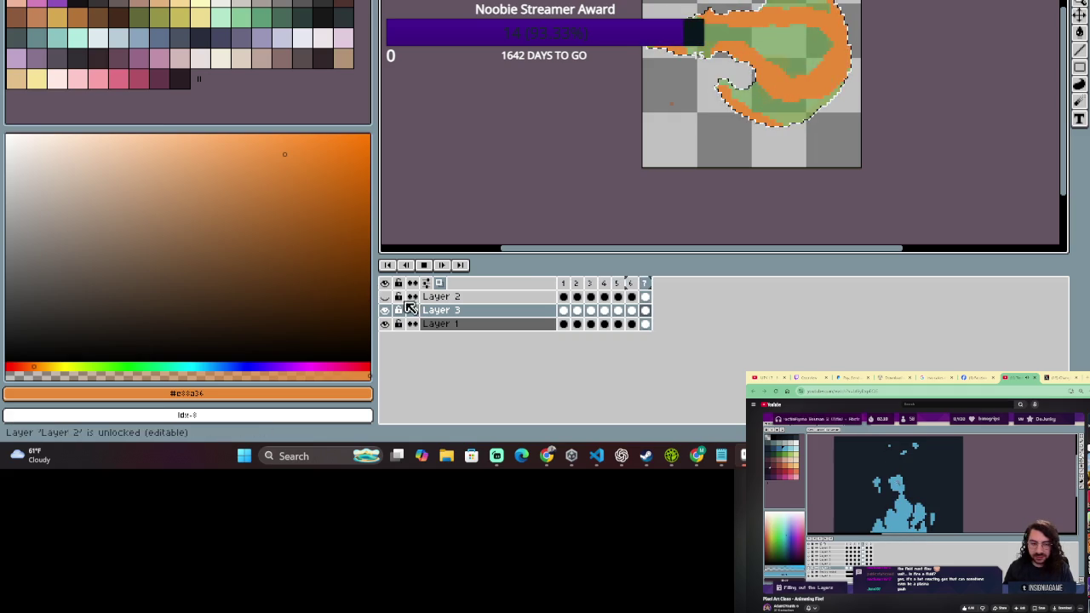
pyautogui.click(385, 297)
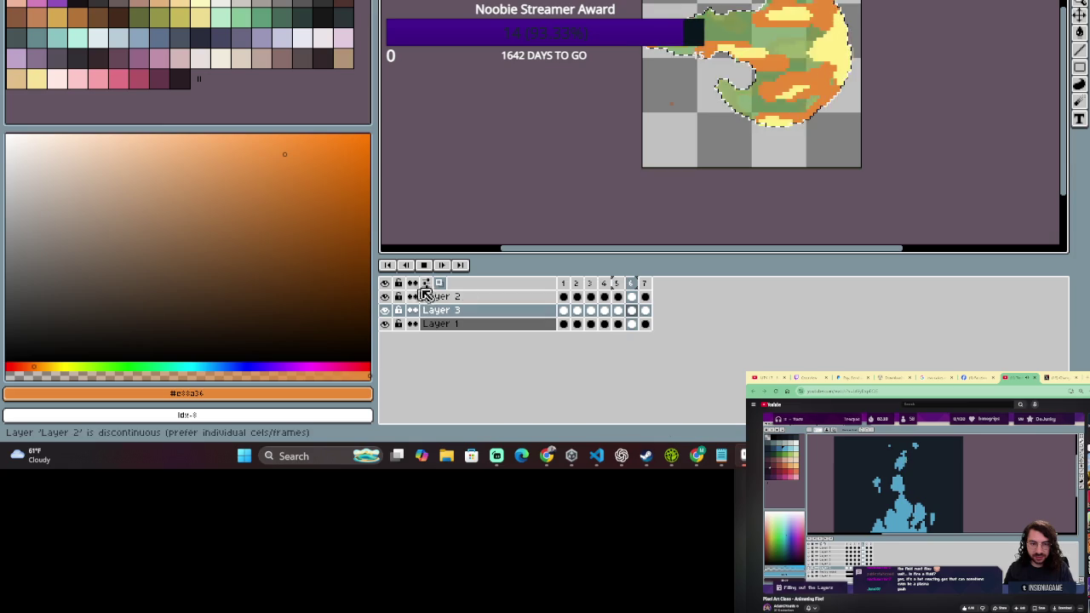
pyautogui.press('Return')
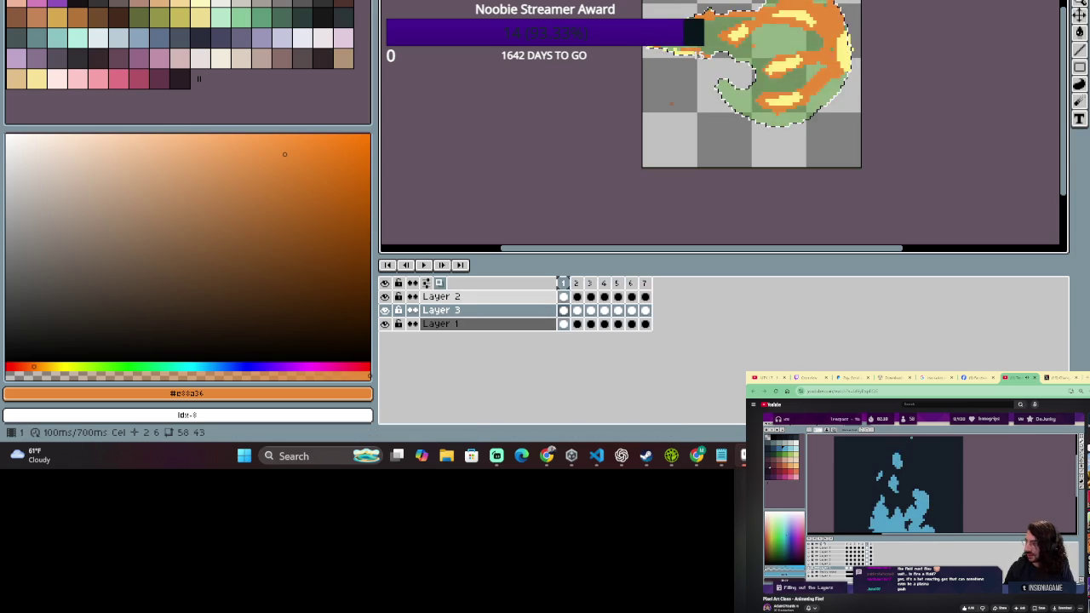
pyautogui.press('Left')
pyautogui.press('Left')
pyautogui.press('Left')
pyautogui.press('Left')
pyautogui.press('Left')
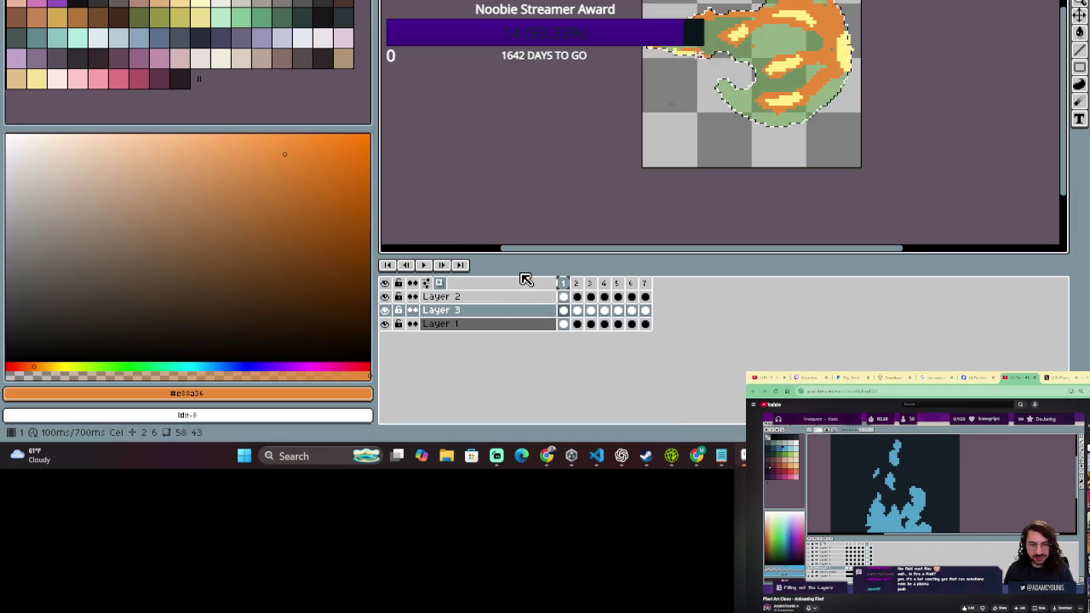
pyautogui.press('Left')
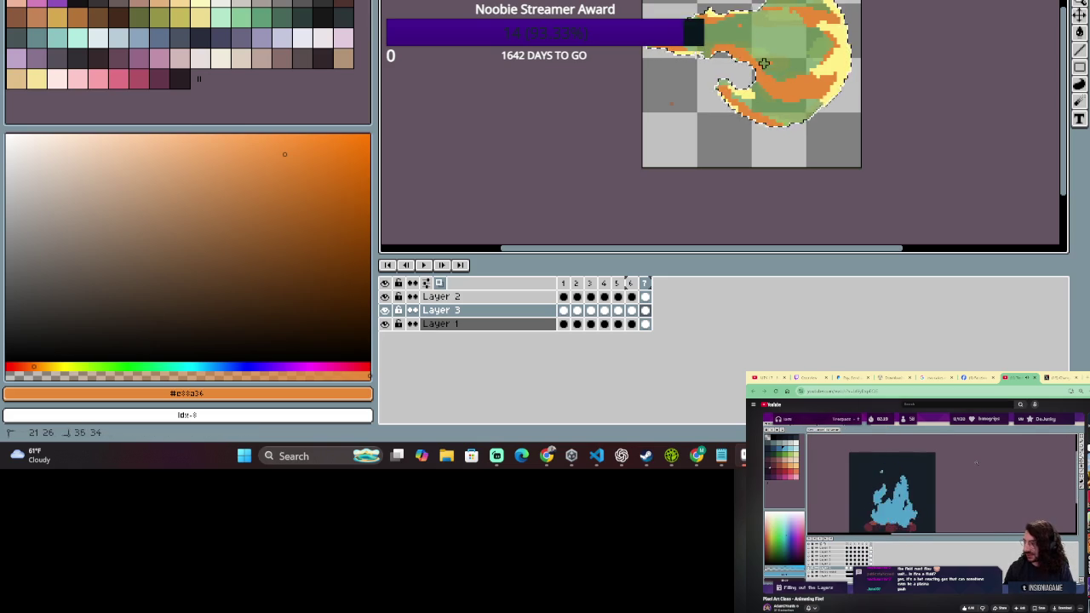
# - Make small orange touch-ups on frame 7's green body, then replay the fireball animation
pyautogui.press('e')
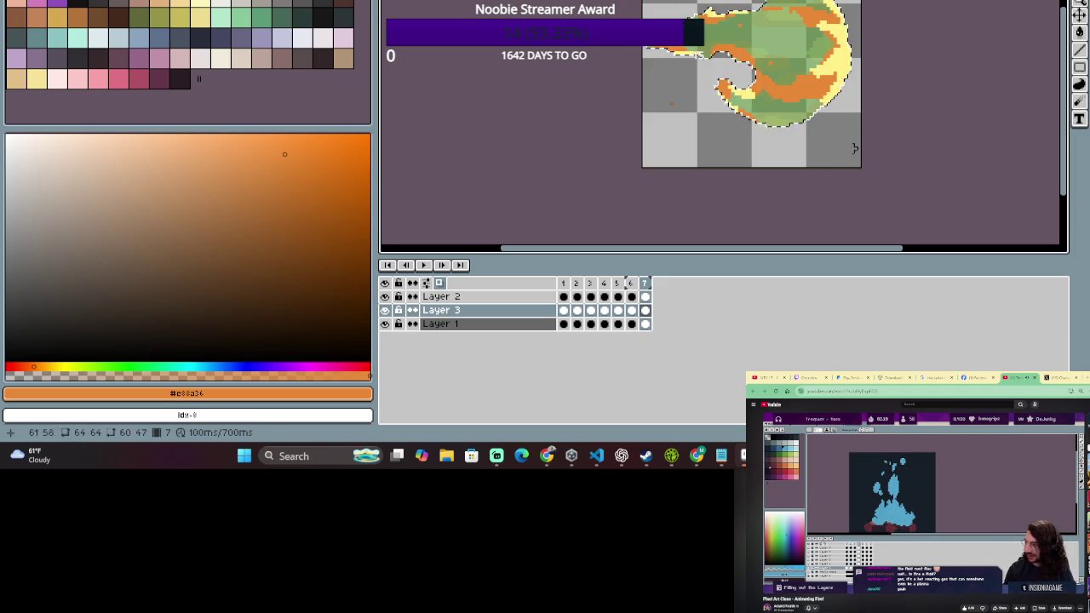
pyautogui.press('b')
pyautogui.press('v')
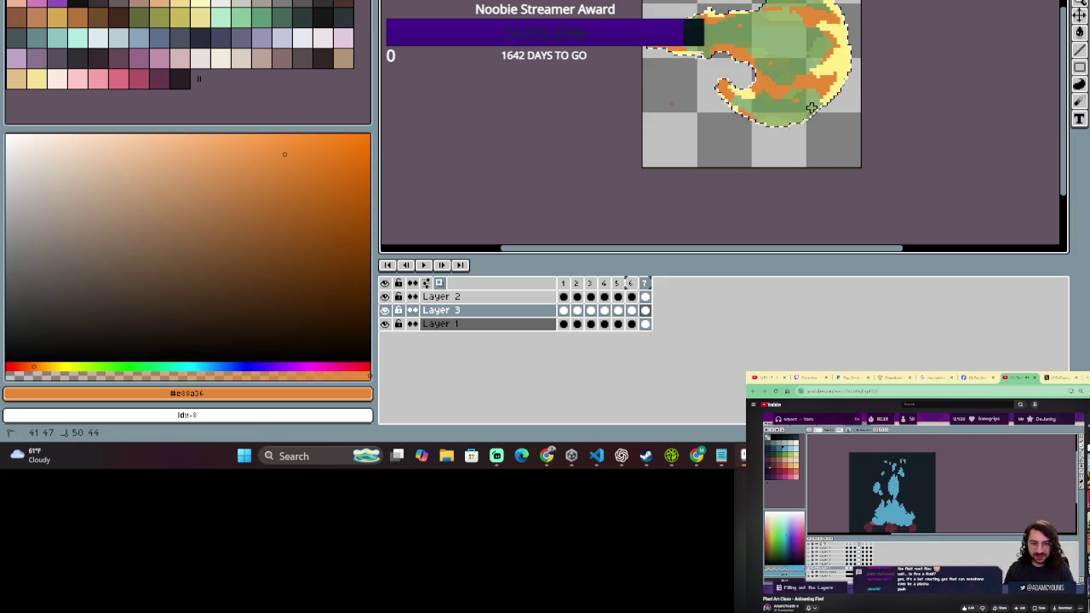
pyautogui.press('b')
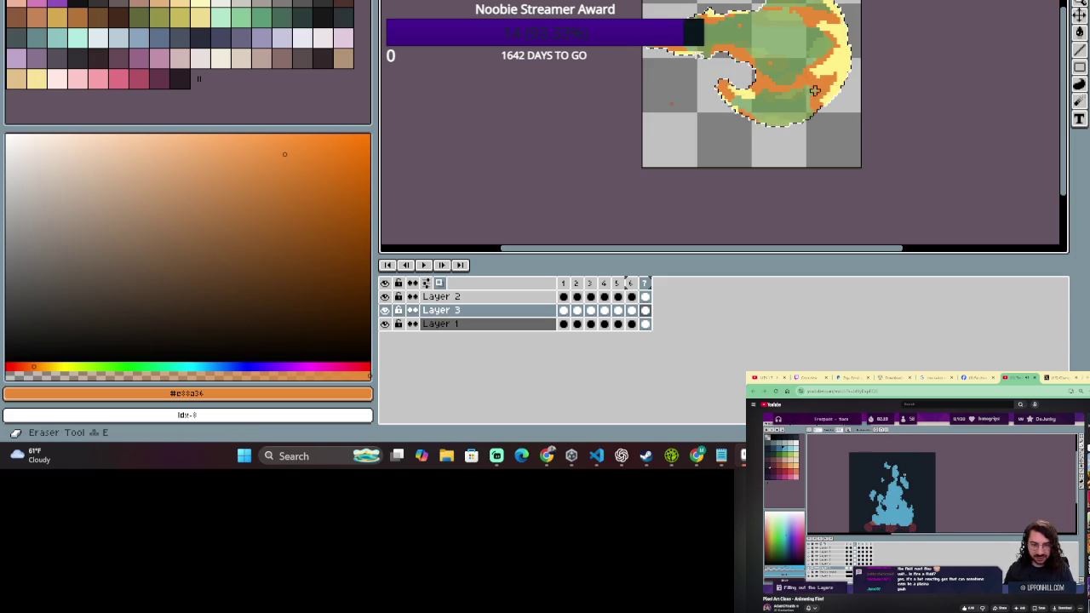
pyautogui.scroll(-1, 797, 86)
pyautogui.scroll(2, 794, 82)
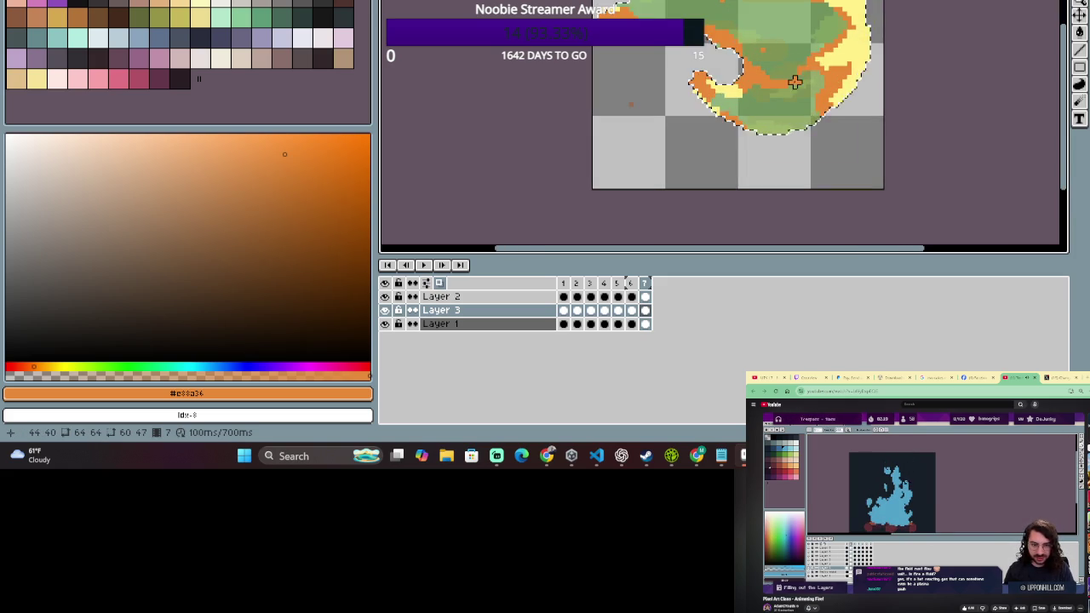
pyautogui.click(425, 264)
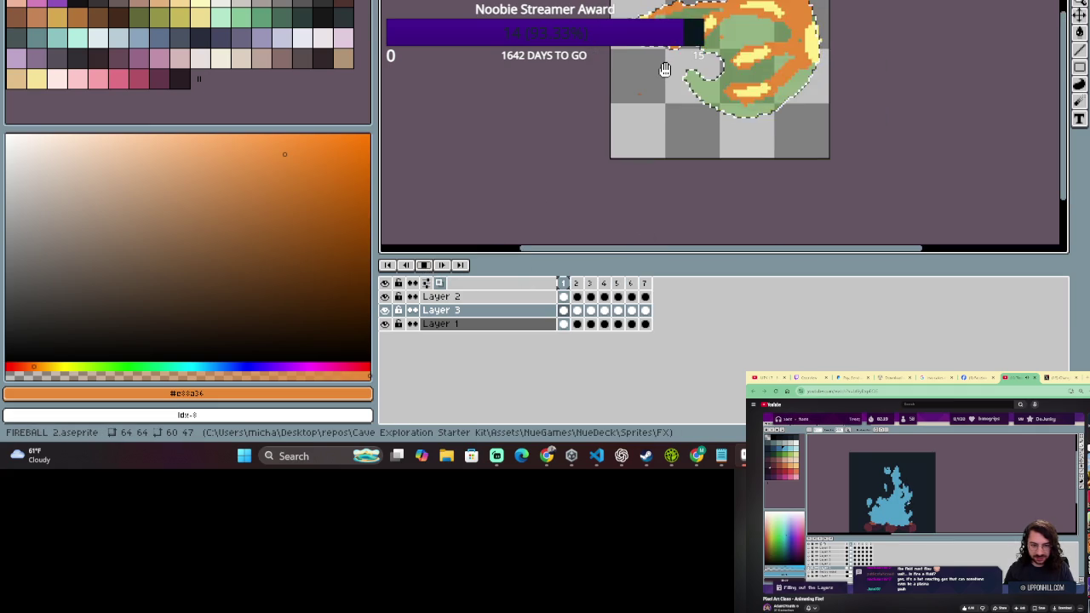
pyautogui.scroll(-2, 665, 58)
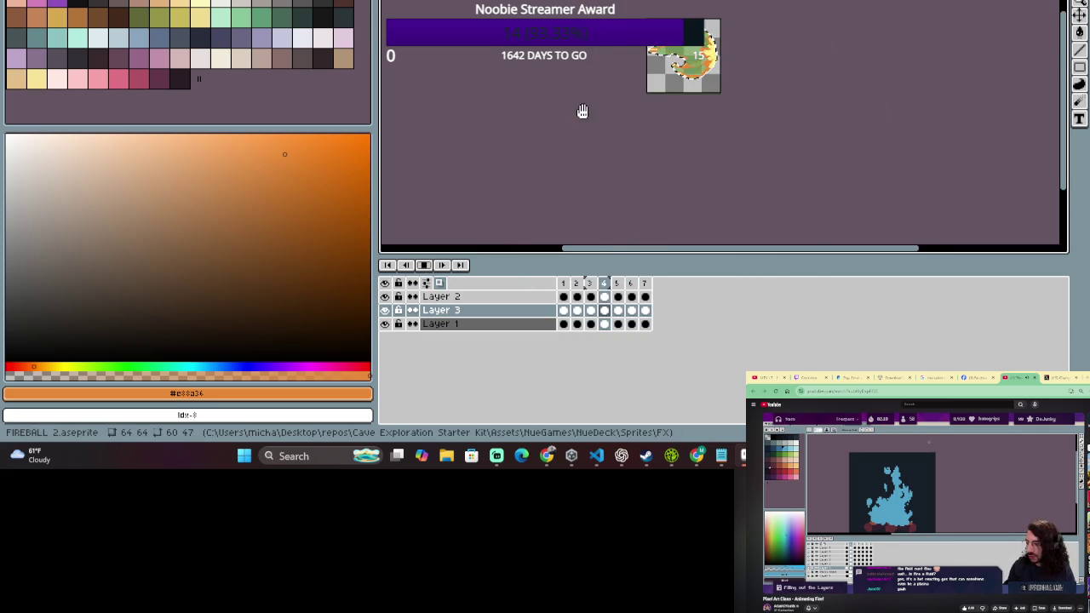
pyautogui.scroll(1, 665, 58)
pyautogui.scroll(1, 666, 58)
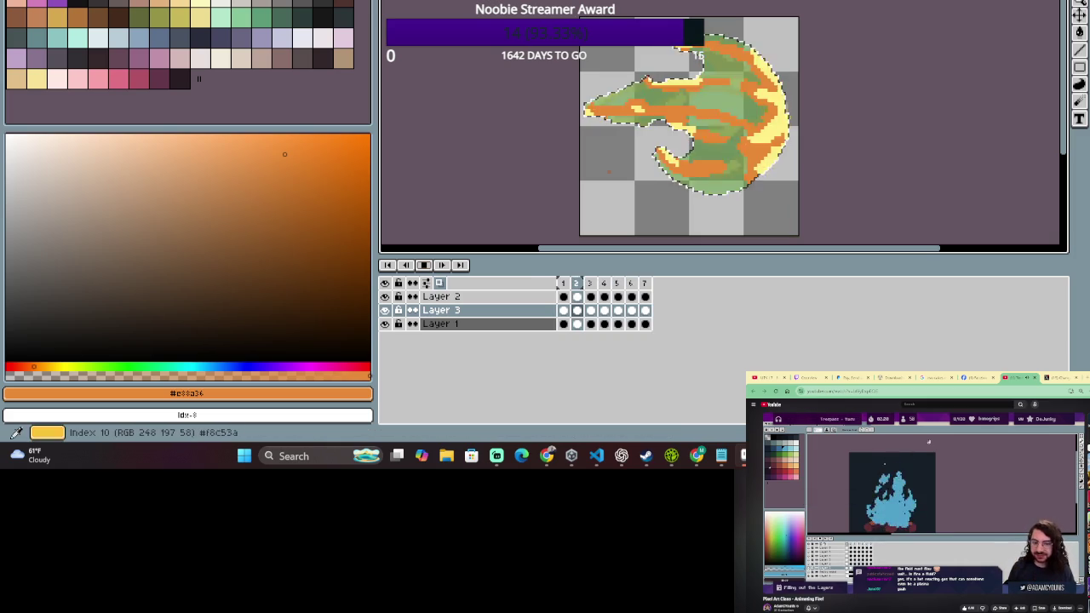
# - Pick a darker orange, stop playback on frame 1, and undo a test stroke
pyautogui.keyDown('alt'); pyautogui.click(731, 86); pyautogui.keyUp('alt')
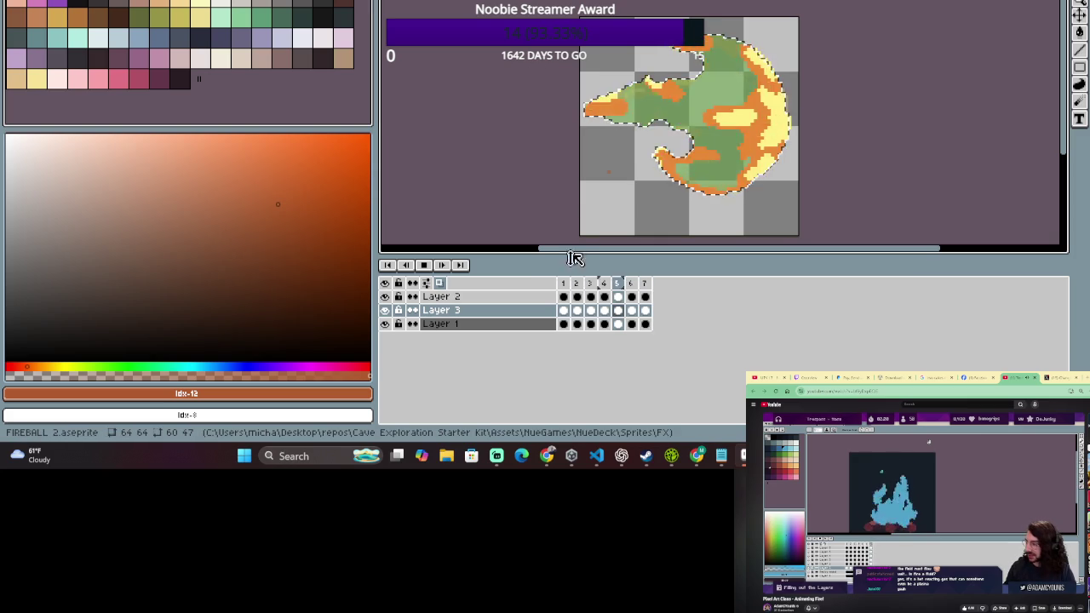
pyautogui.click(424, 265)
pyautogui.click(563, 283)
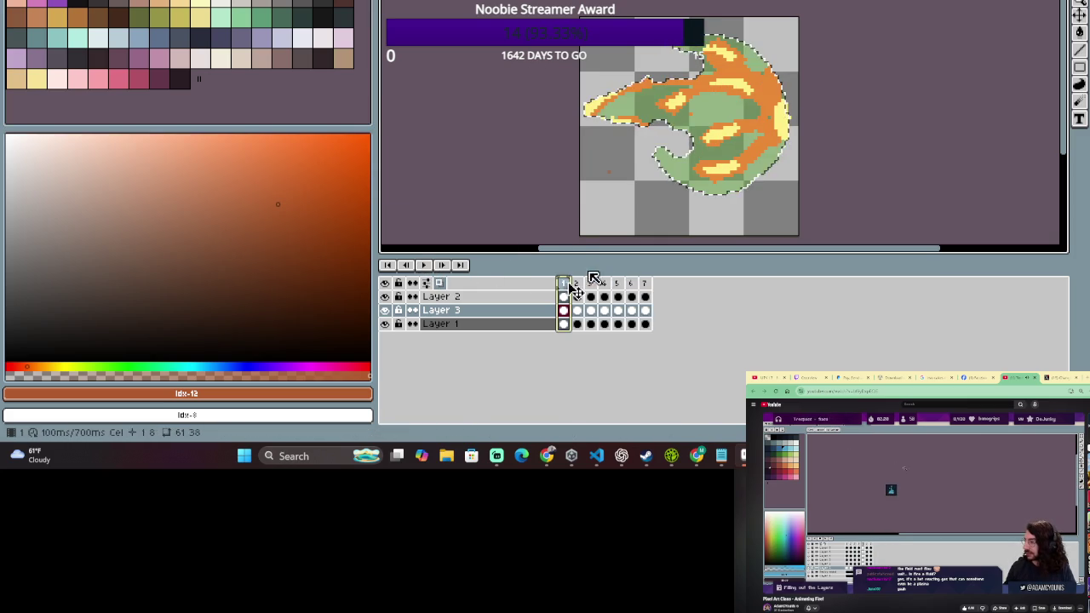
pyautogui.moveTo(771, 83)
pyautogui.mouseDown()
pyautogui.moveTo(753, 63)
pyautogui.moveTo(763, 89)
pyautogui.mouseUp()
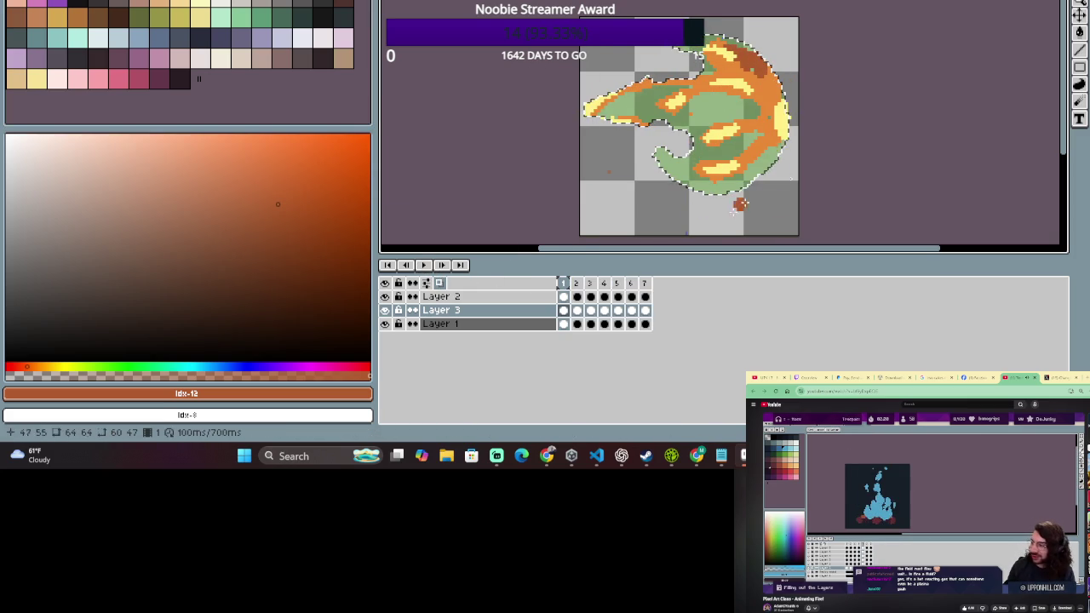
pyautogui.hotkey('ctrl', 'z')
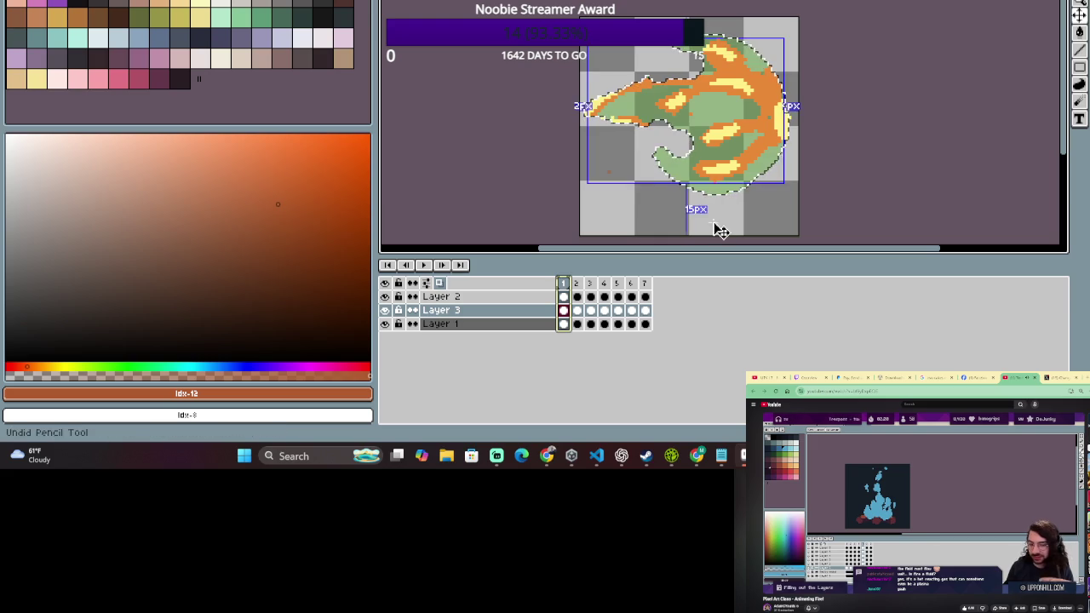
# - Add a new empty Layer 4 above Layer 3, dismissing an accidental New Sprite dialog
pyautogui.press('ctrl')
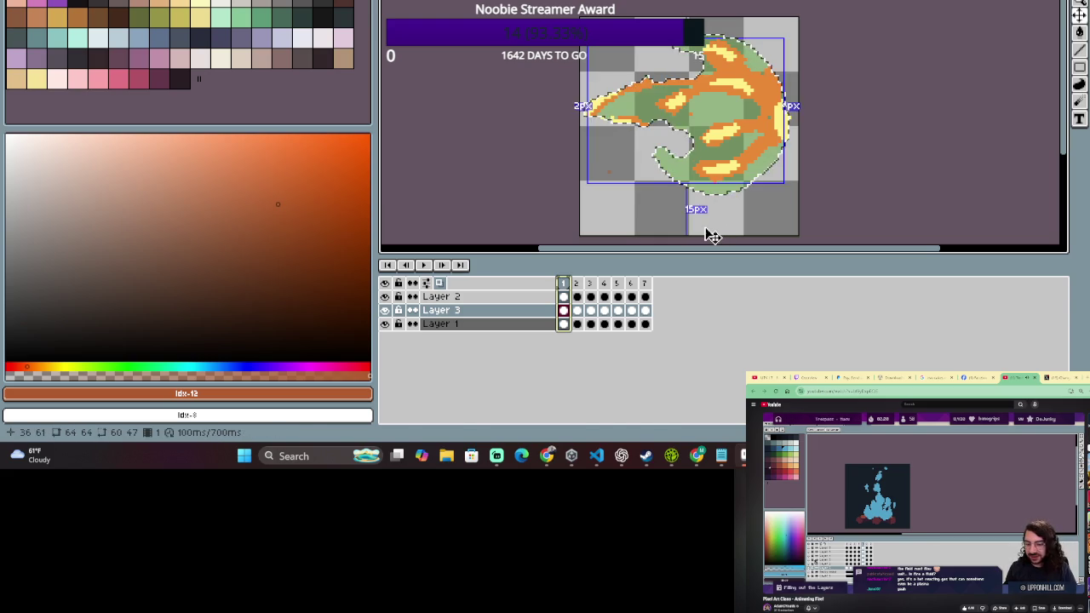
pyautogui.hotkey('ctrl', 'n')
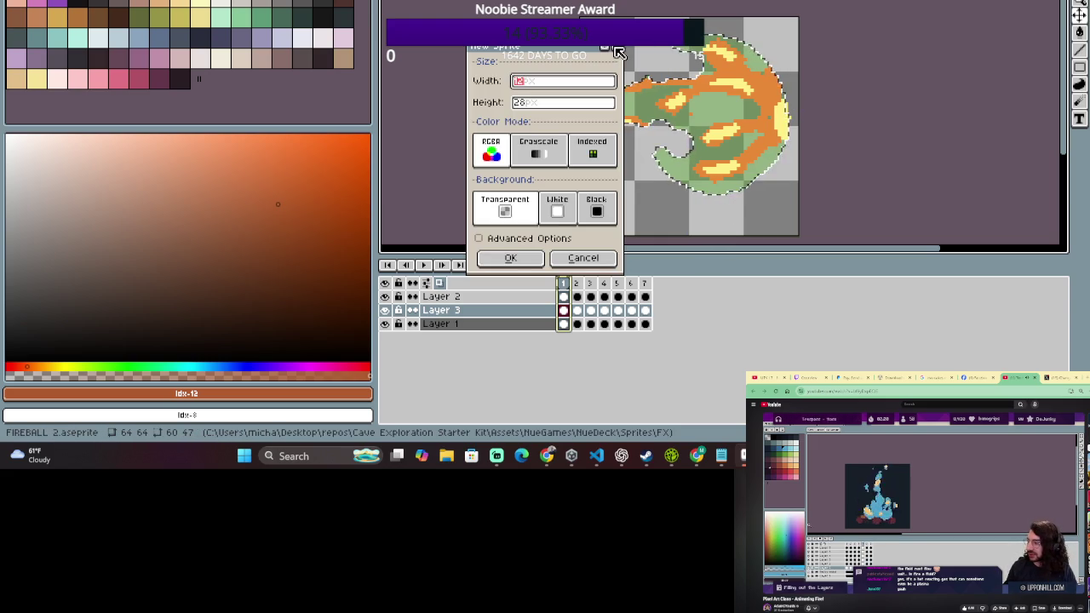
pyautogui.press('Escape')
pyautogui.hotkey('shift', 'n')
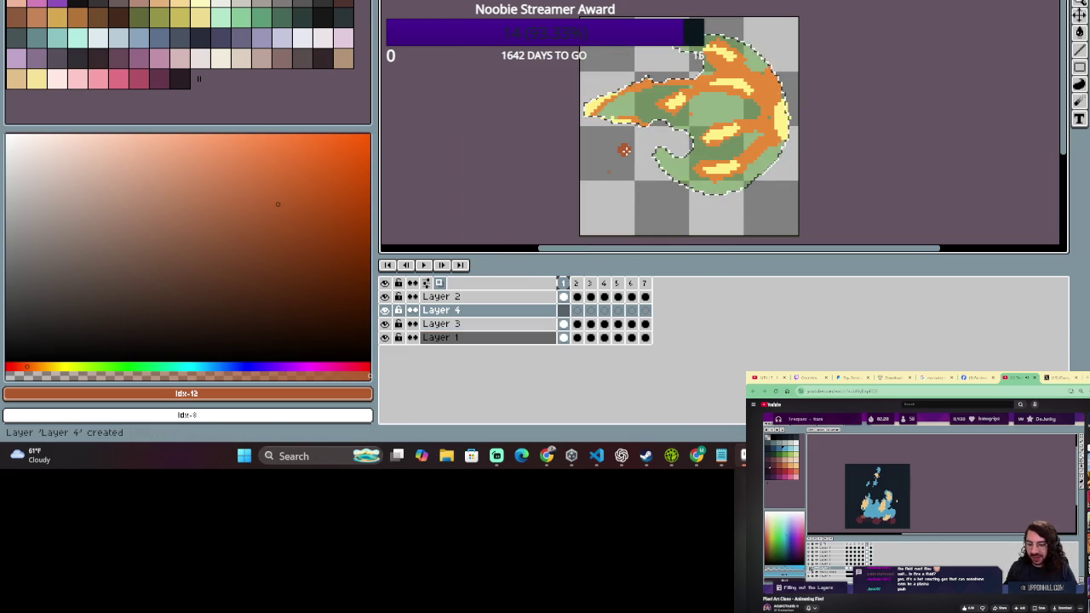
# - Select Layer 4 and move it down to sit just above Layer 1
pyautogui.click(497, 311)
pyautogui.moveTo(503, 312); pyautogui.dragTo(497, 339)
pyautogui.scroll(1, 719, 100)
# - Paint darker orange shading on the fireball's top-right, right edge, body and left tip
pyautogui.moveTo(739, 27)
pyautogui.mouseDown()
pyautogui.moveTo(777, 43)
pyautogui.moveTo(770, 38)
pyautogui.mouseUp()
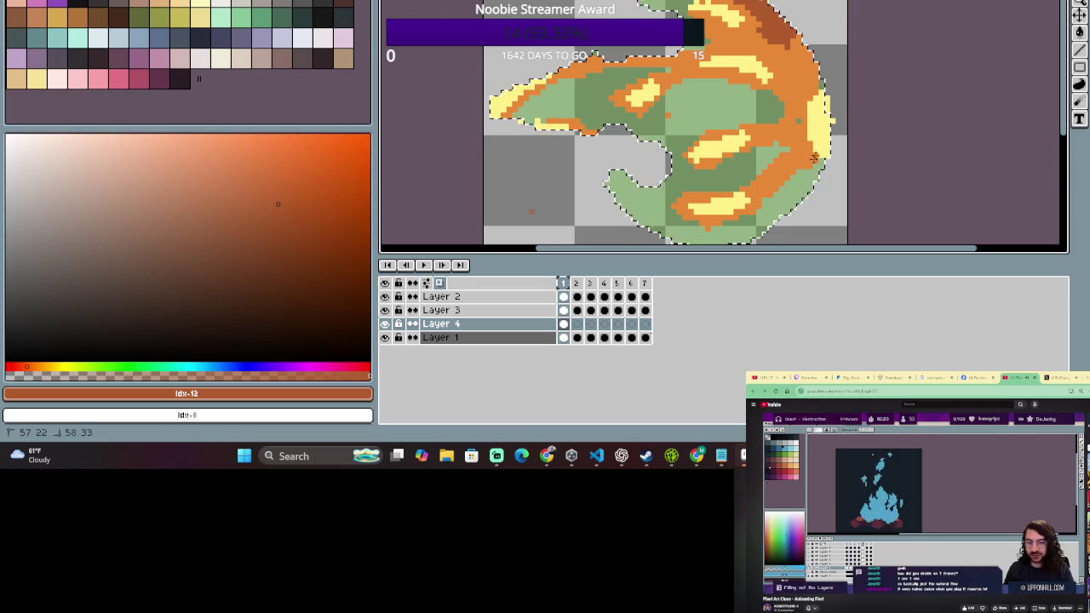
pyautogui.moveTo(814, 157); pyautogui.dragTo(824, 162)
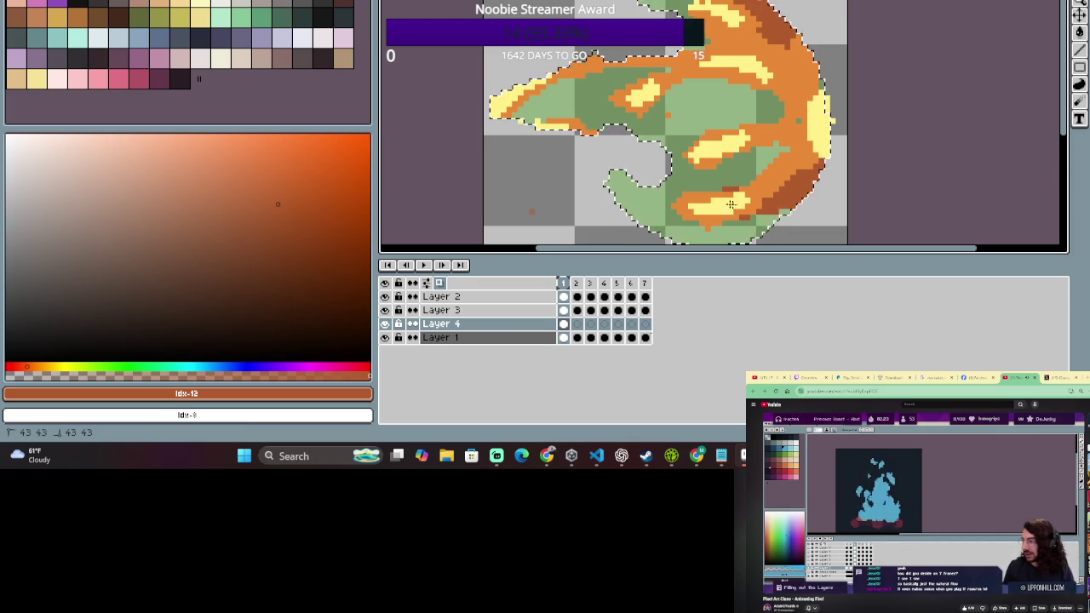
pyautogui.moveTo(748, 166)
pyautogui.mouseDown()
pyautogui.moveTo(757, 150)
pyautogui.moveTo(714, 153)
pyautogui.mouseUp()
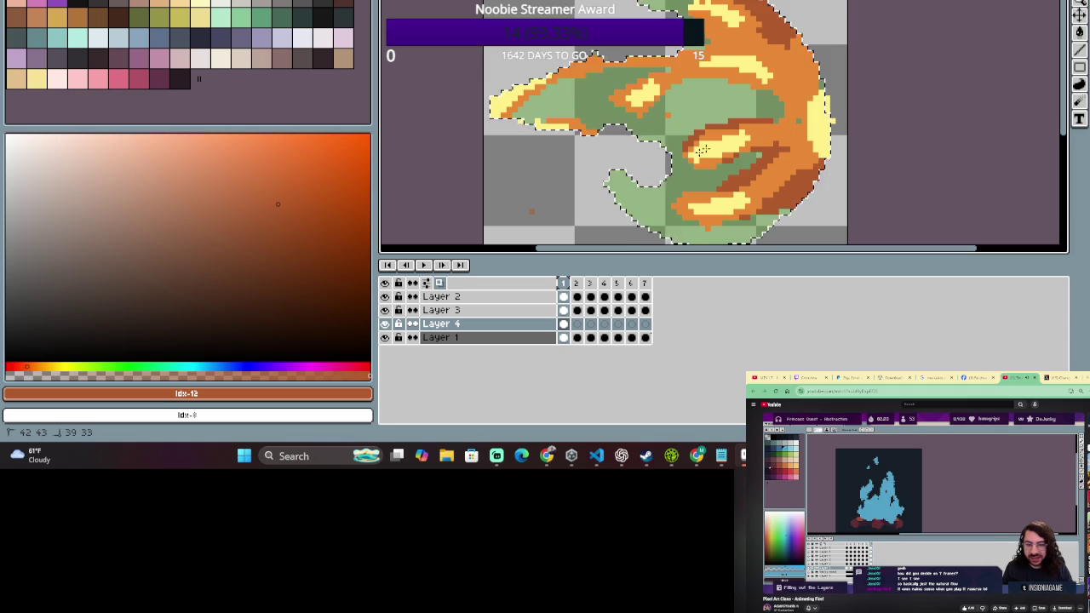
pyautogui.scroll(-2, 801, 119)
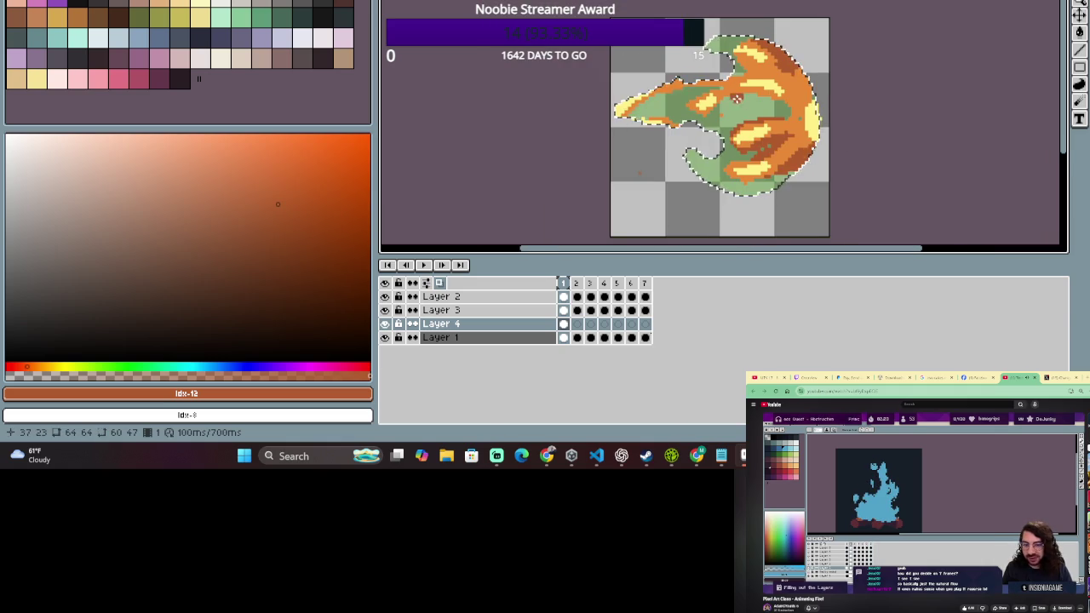
pyautogui.scroll(1, 737, 98)
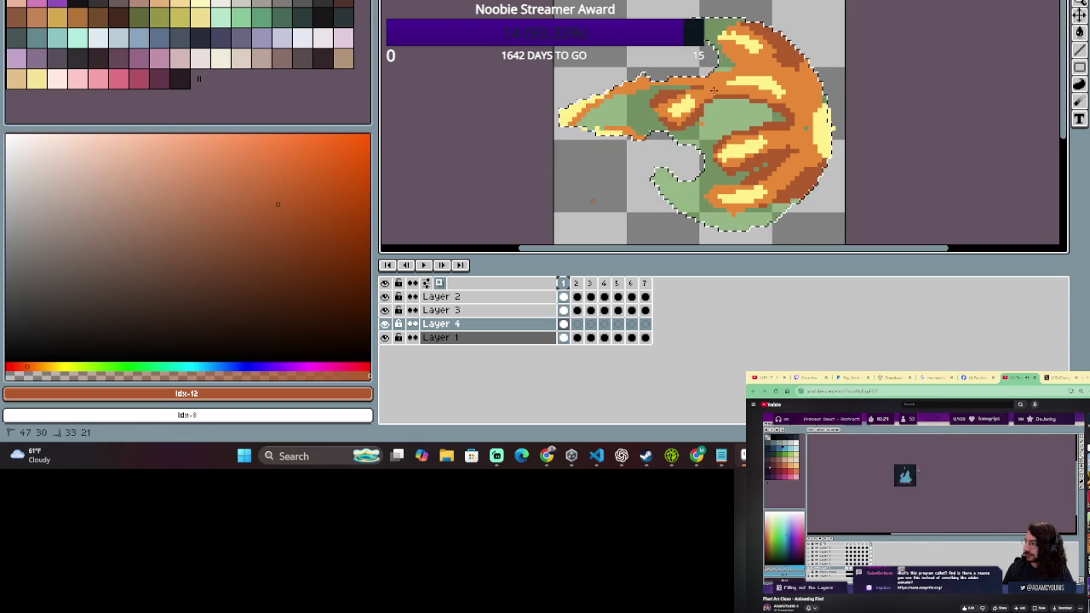
pyautogui.scroll(-1, 714, 90)
pyautogui.scroll(2, 718, 102)
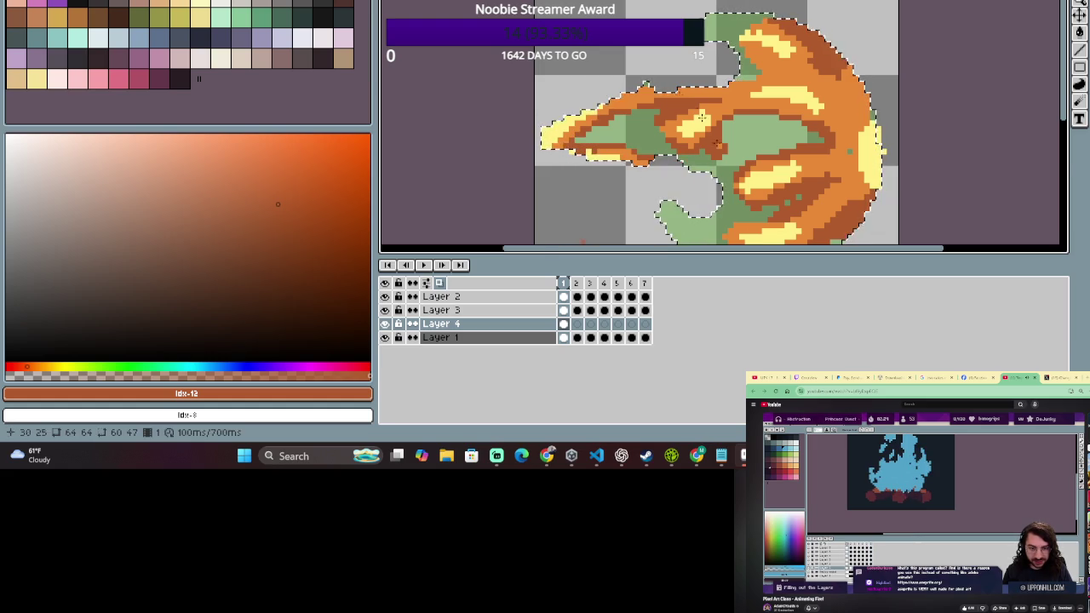
pyautogui.scroll(-3, 702, 117)
pyautogui.scroll(2, 634, 96)
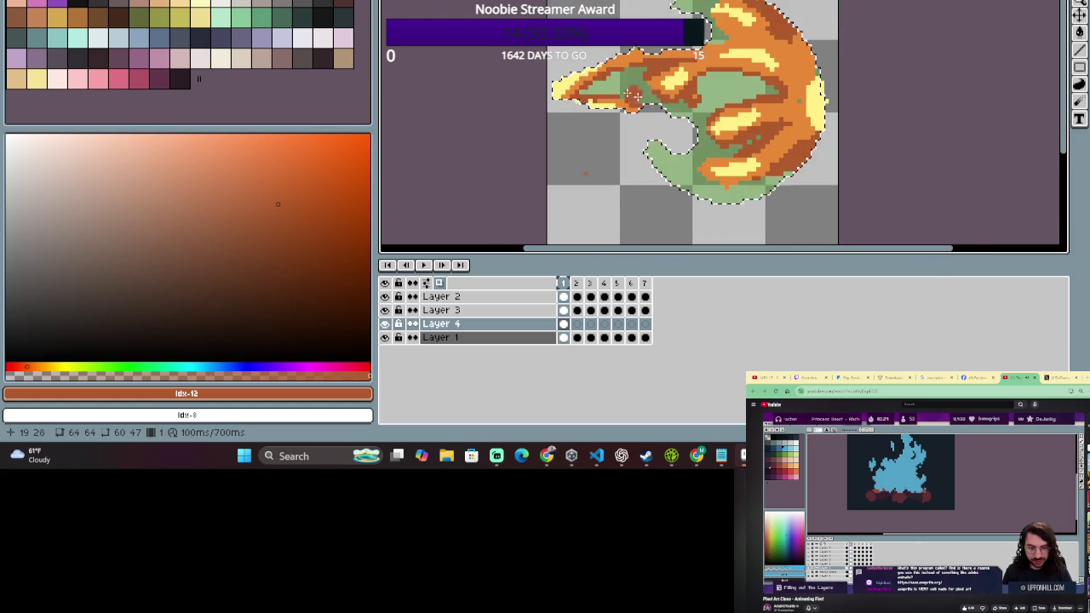
pyautogui.moveTo(598, 89); pyautogui.dragTo(629, 70)
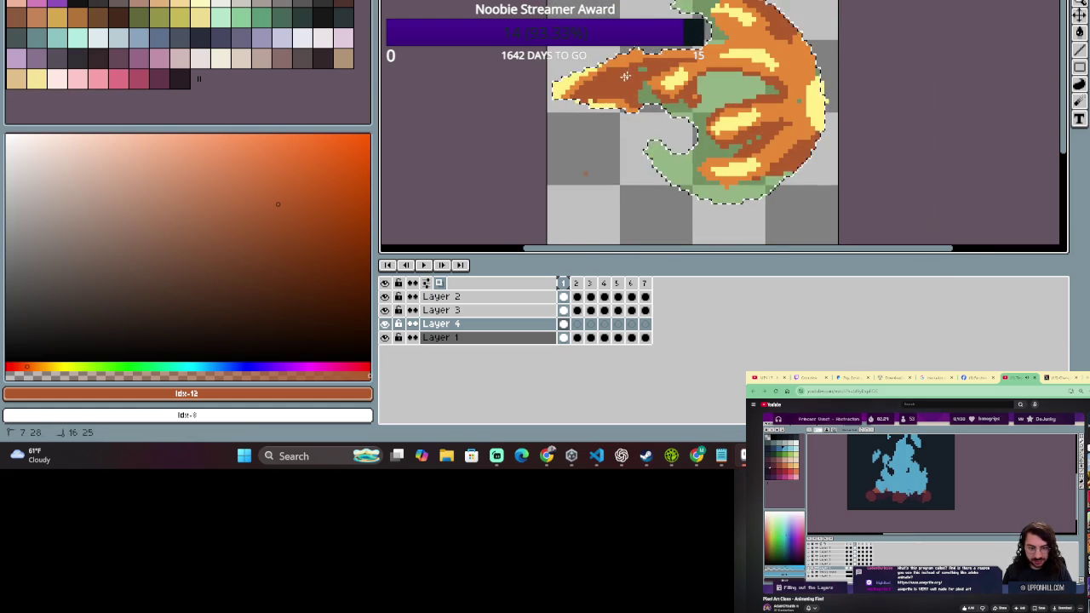
# - Shade the fireball's lower-right darker and recentre the view on the fireball
pyautogui.press('ctrl')
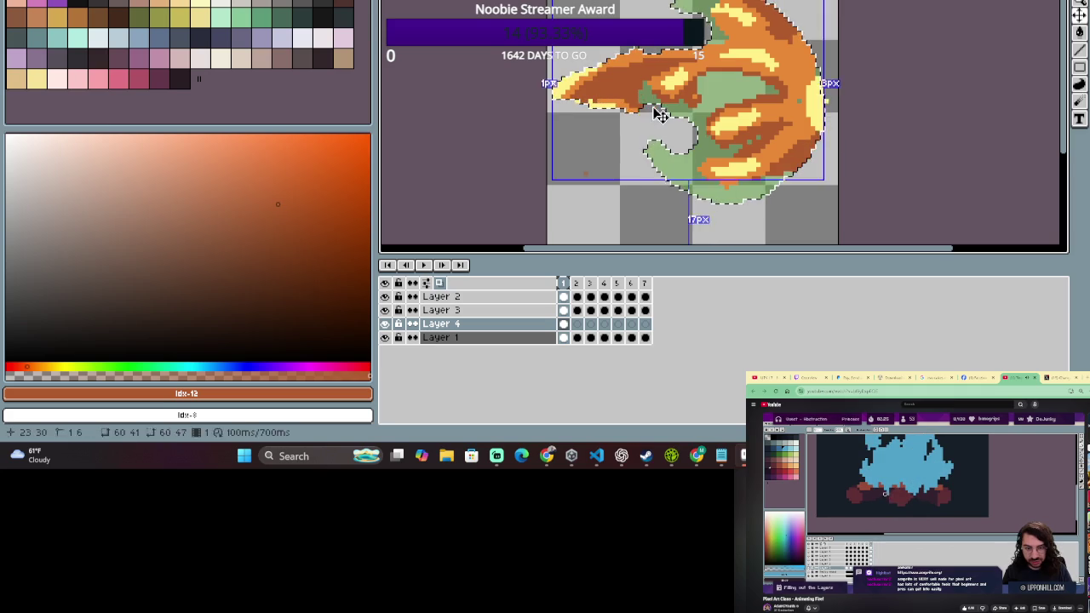
pyautogui.press('e')
pyautogui.scroll(-1, 643, 127)
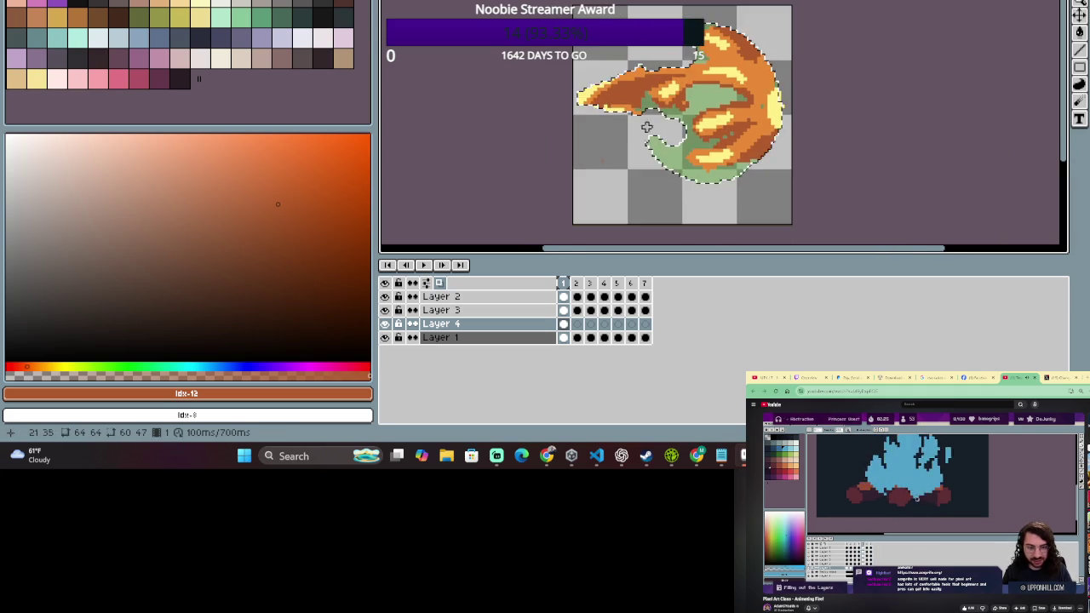
pyautogui.scroll(-1, 641, 140)
pyautogui.scroll(1, 637, 158)
pyautogui.scroll(1, 637, 158)
pyautogui.scroll(1, 652, 102)
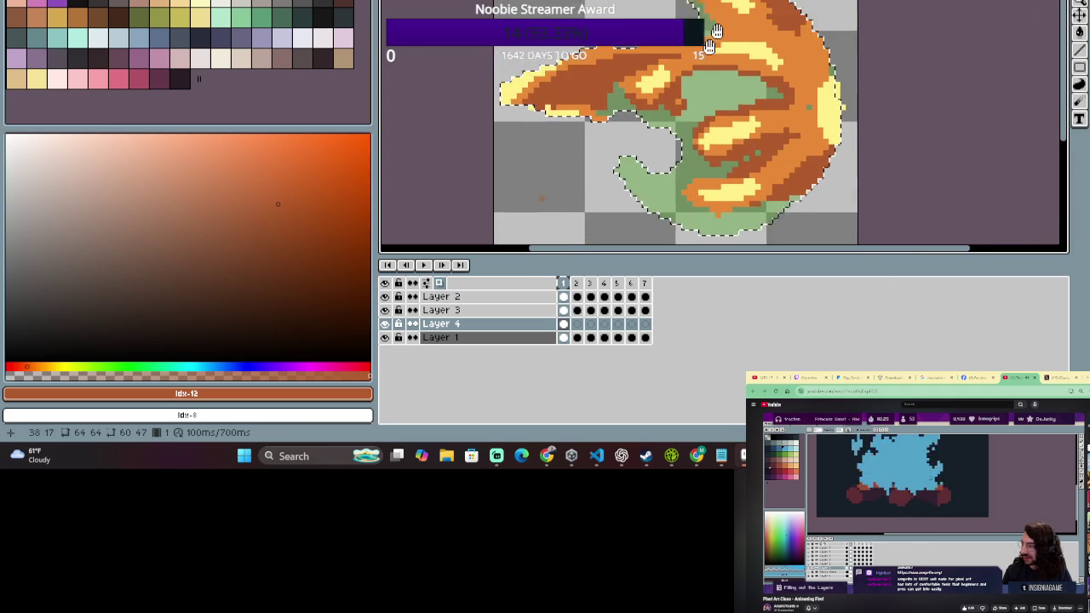
pyautogui.scroll(1, 665, 42)
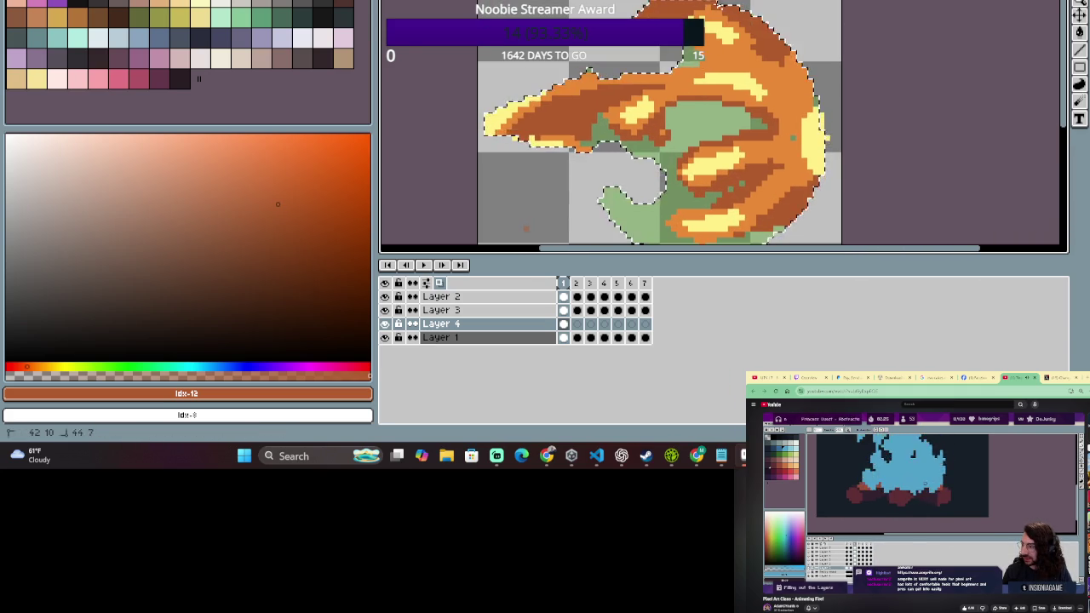
pyautogui.scroll(-1, 736, 36)
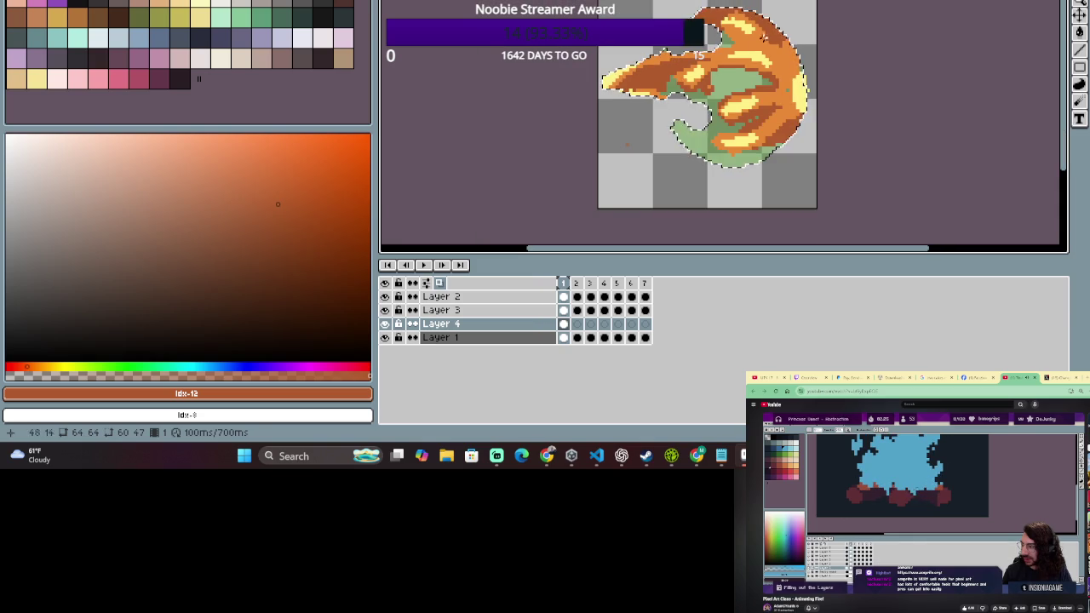
pyautogui.moveTo(779, 140); pyautogui.dragTo(779, 147)
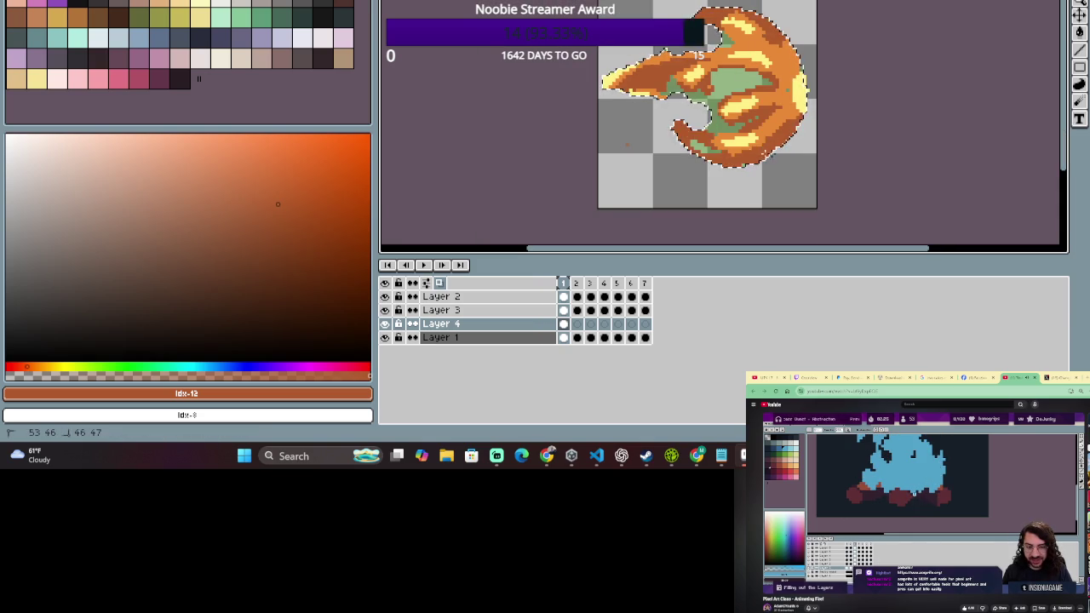
pyautogui.scroll(-1, 688, 154)
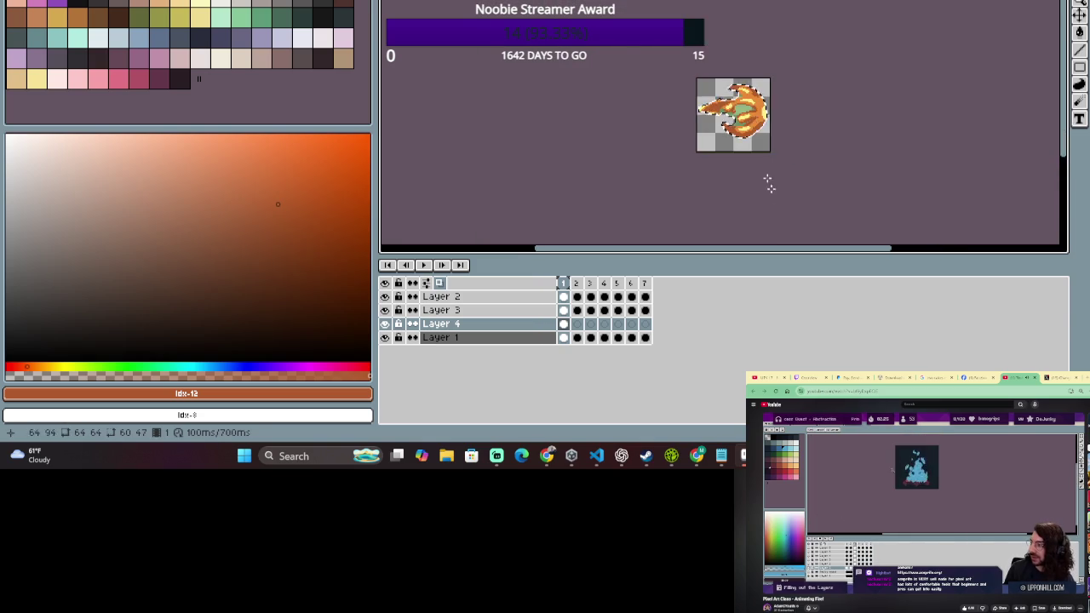
pyautogui.scroll(1, 769, 180)
pyautogui.moveTo(820, 102); pyautogui.dragTo(824, 136)
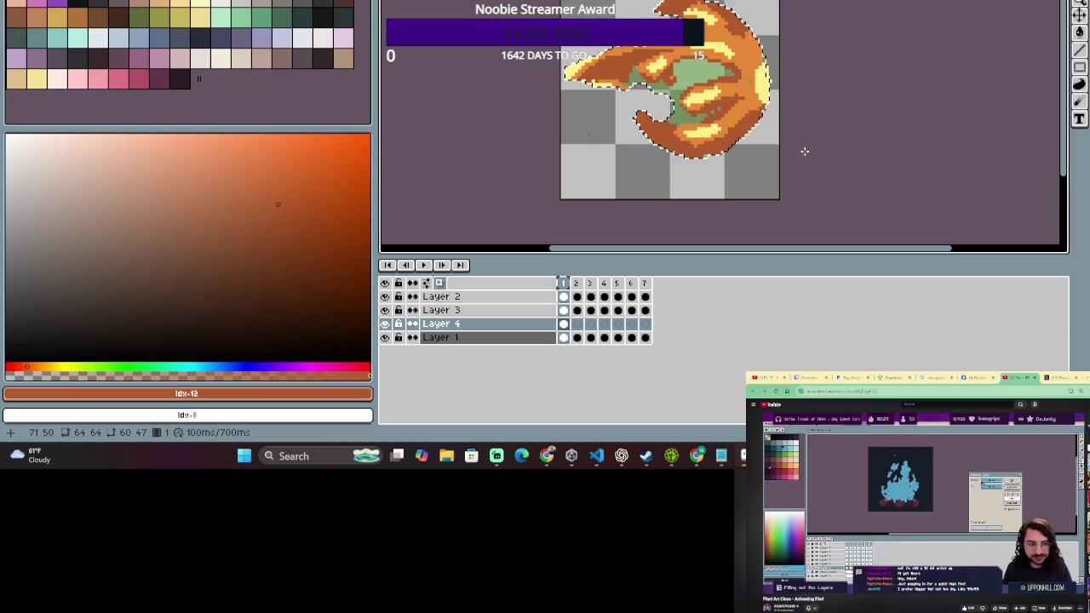
# - Return to the Pencil and move to the fireball's second animation frame
pyautogui.press('e')
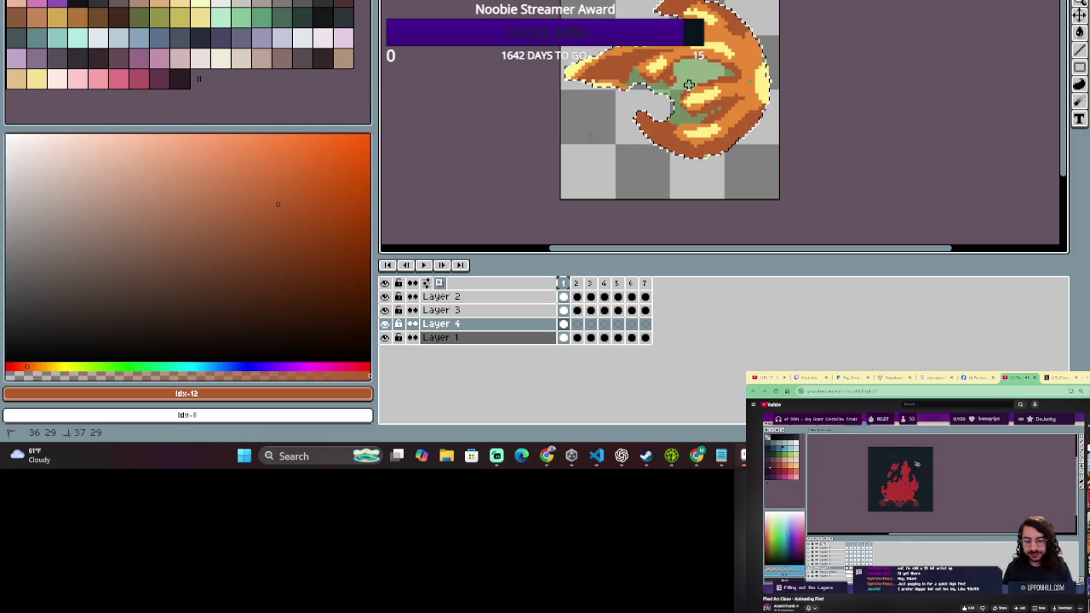
pyautogui.scroll(1, 681, 103)
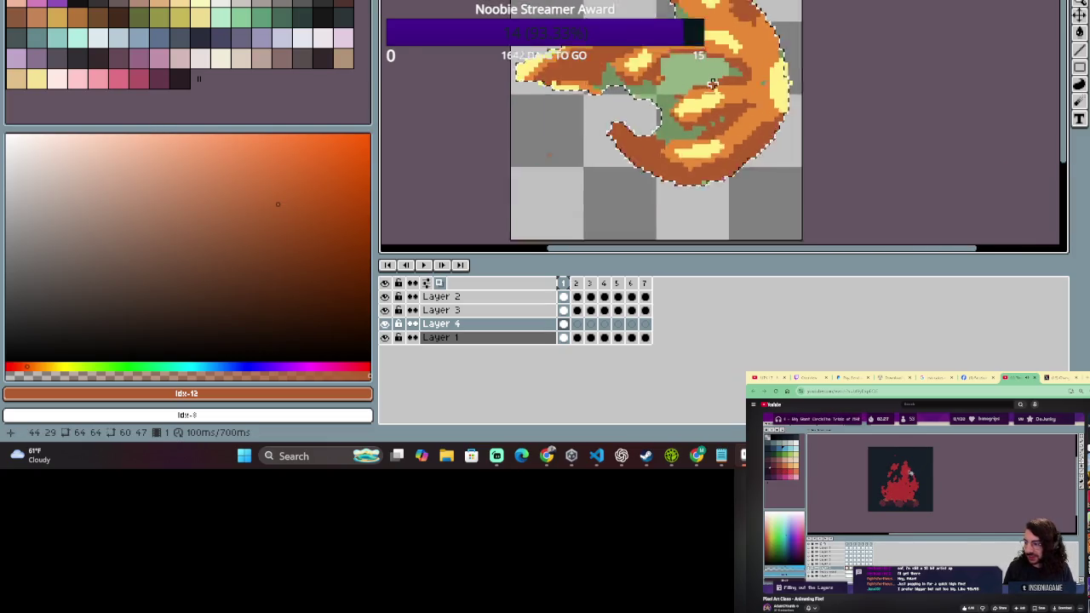
pyautogui.scroll(-3, 714, 113)
pyautogui.scroll(1, 683, 88)
pyautogui.press('b')
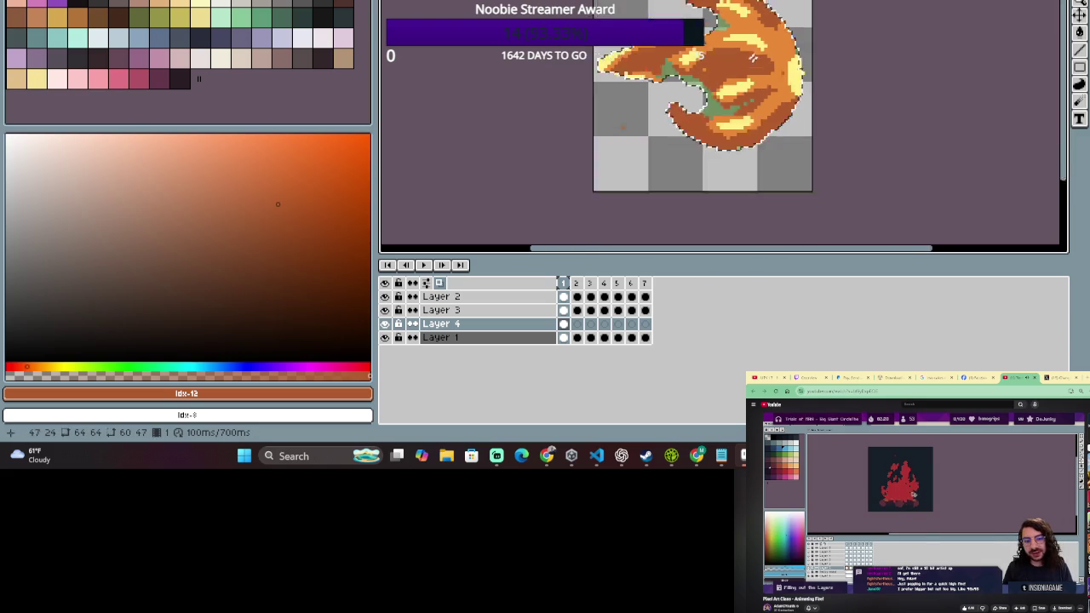
pyautogui.scroll(-1, 770, 77)
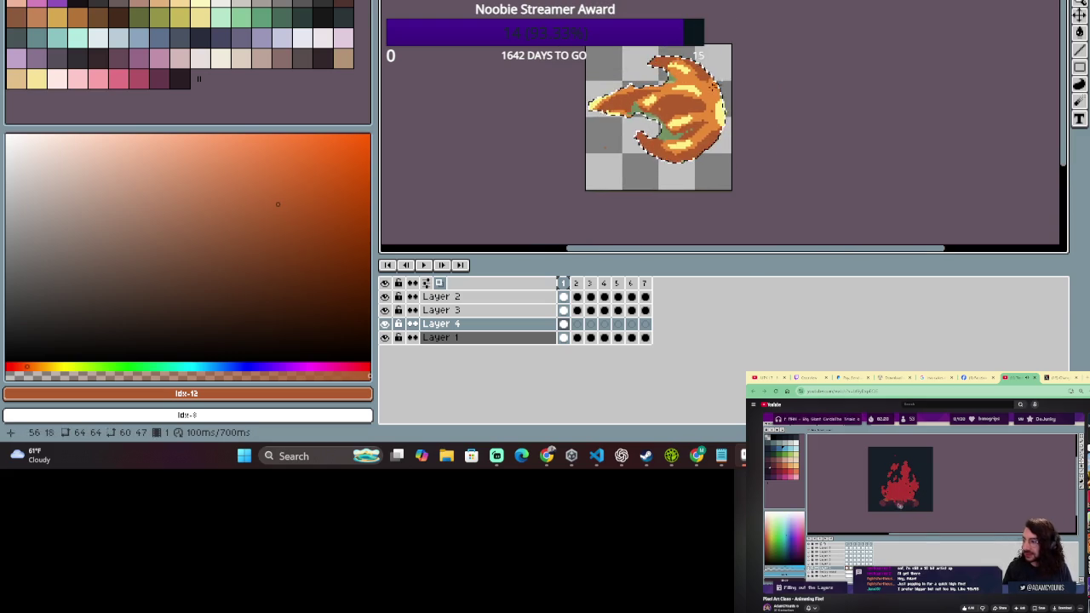
pyautogui.scroll(-1, 810, 139)
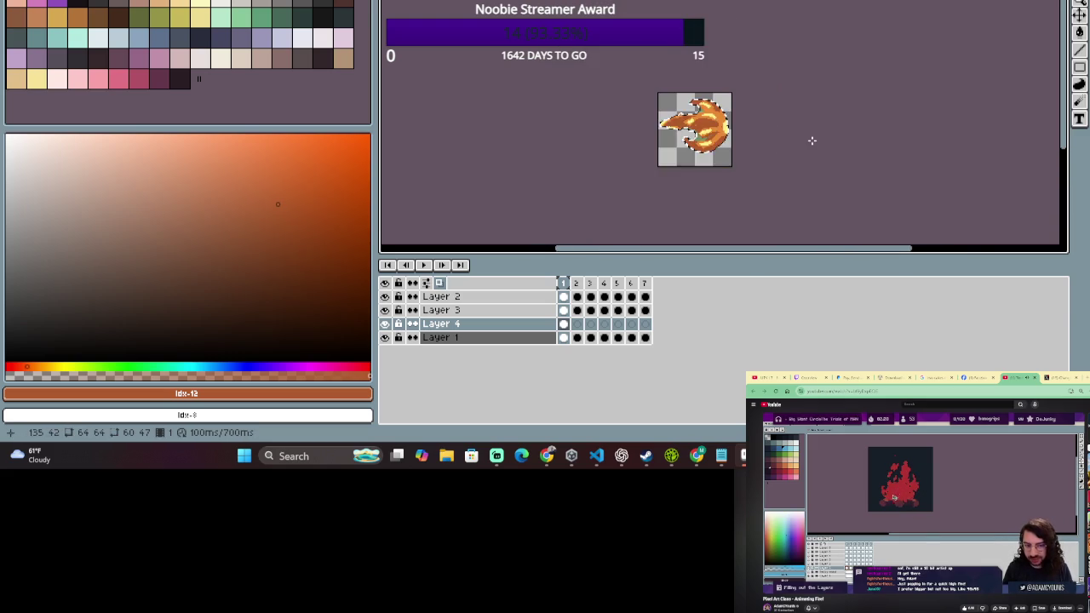
pyautogui.scroll(2, 783, 148)
pyautogui.click(577, 283)
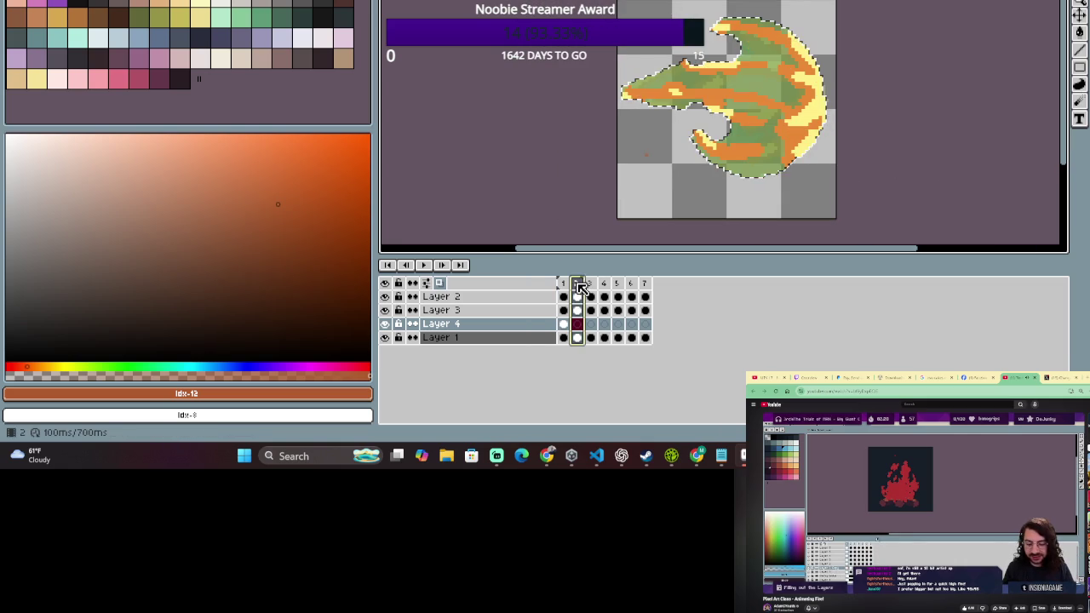
# - Repaint the left tip, bucket-fill frame 2's green areas orange, and reshape the lower curl
pyautogui.moveTo(659, 89); pyautogui.dragTo(650, 96)
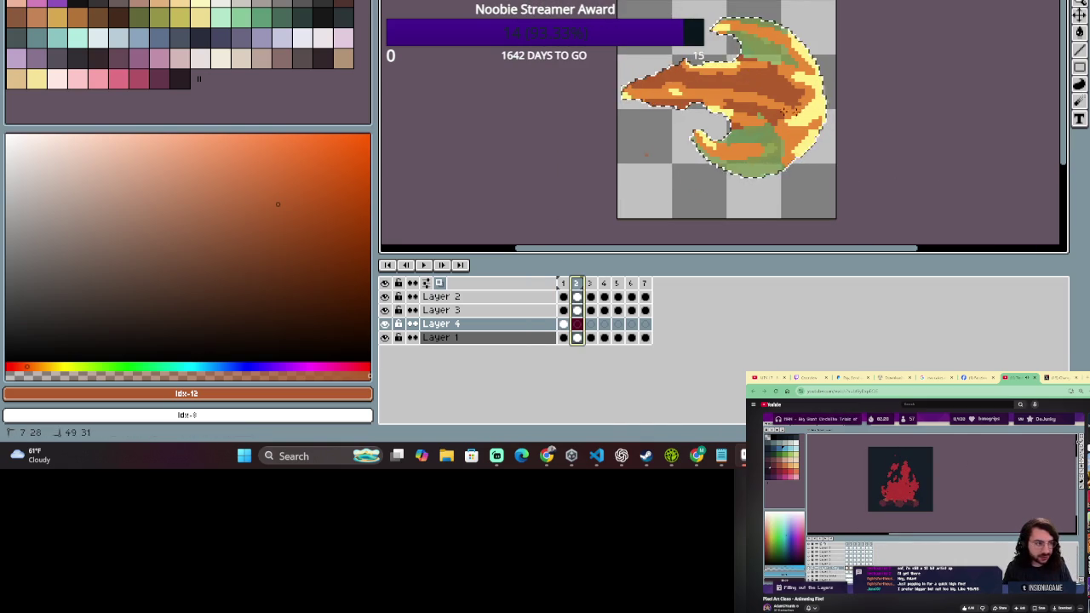
pyautogui.click(721, 151)
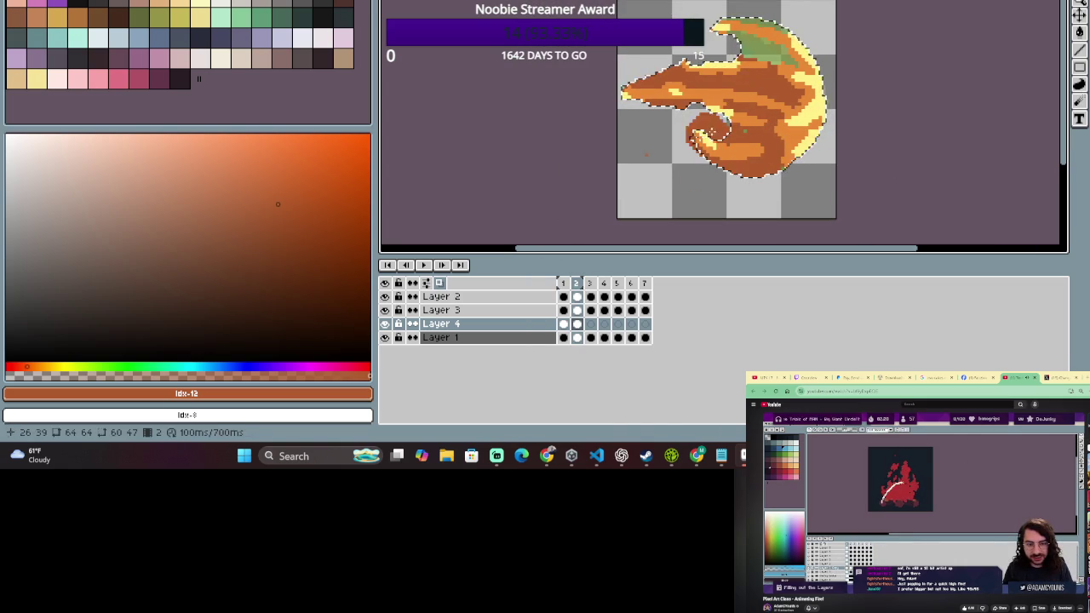
pyautogui.moveTo(804, 117)
pyautogui.mouseDown()
pyautogui.moveTo(814, 65)
pyautogui.moveTo(772, 25)
pyautogui.mouseUp()
# - Touch up pixels along the lower curl, then select Layer 3 with a lighter orange
pyautogui.scroll(-1, 739, 58)
pyautogui.scroll(1, 762, 112)
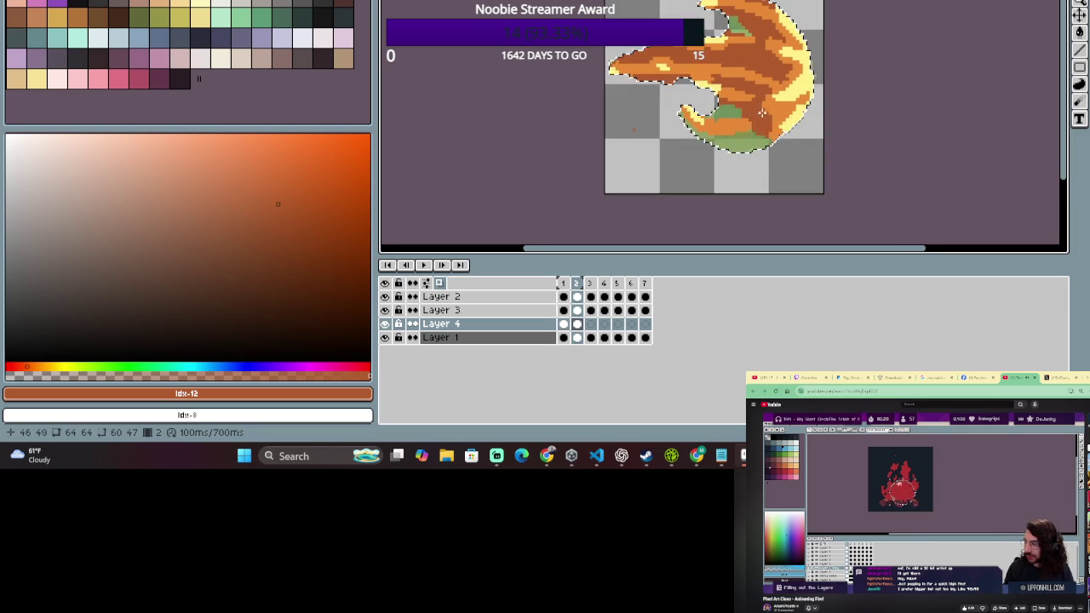
pyautogui.moveTo(750, 130); pyautogui.dragTo(745, 130)
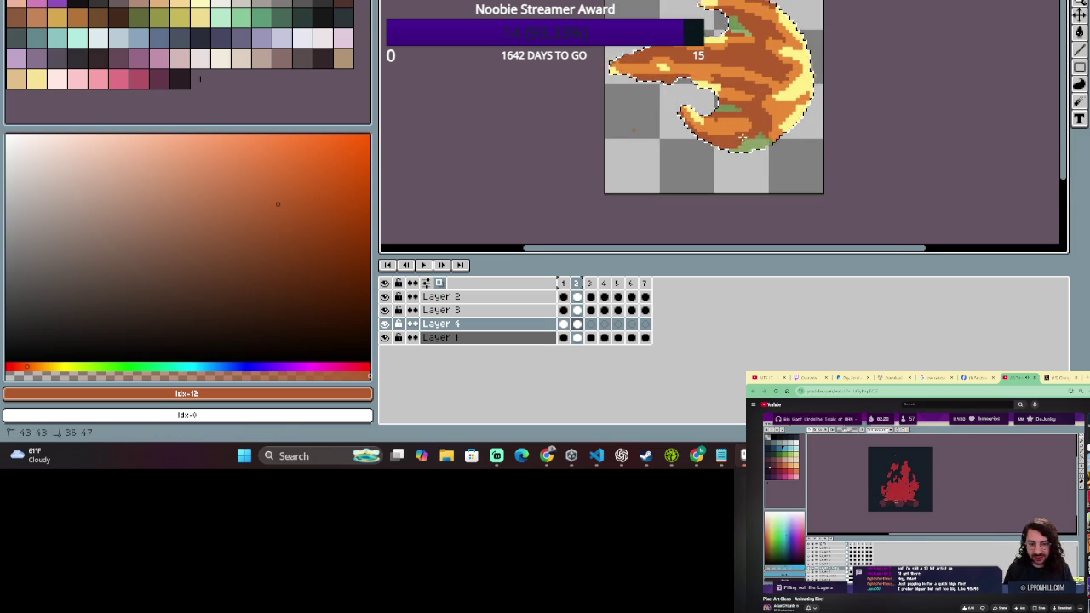
pyautogui.scroll(-1, 764, 137)
pyautogui.scroll(2, 746, 53)
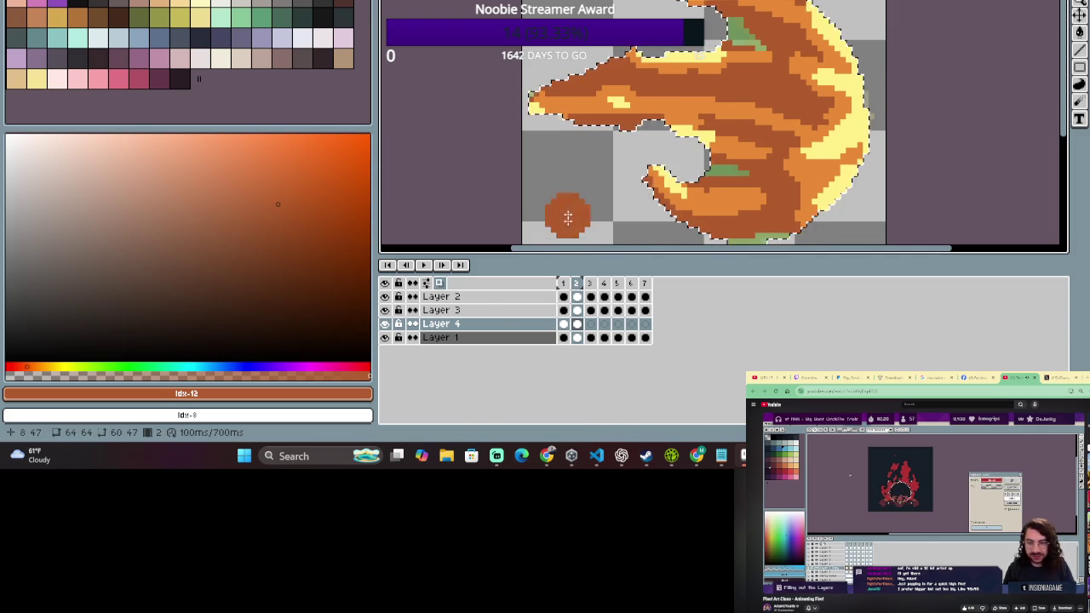
pyautogui.click(494, 311)
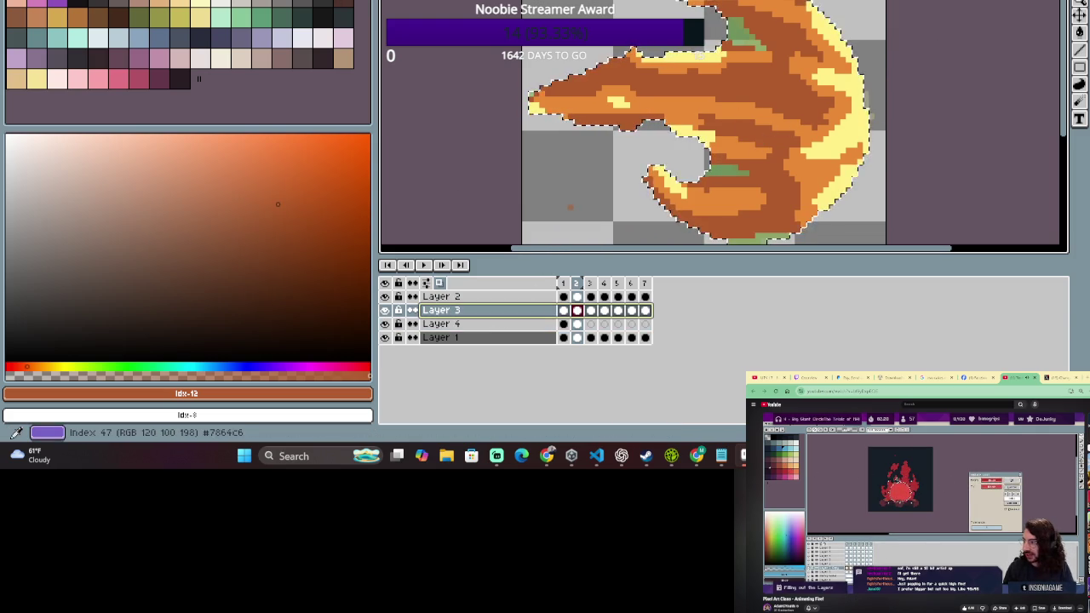
pyautogui.keyDown('alt'); pyautogui.click(714, 105); pyautogui.keyUp('alt')
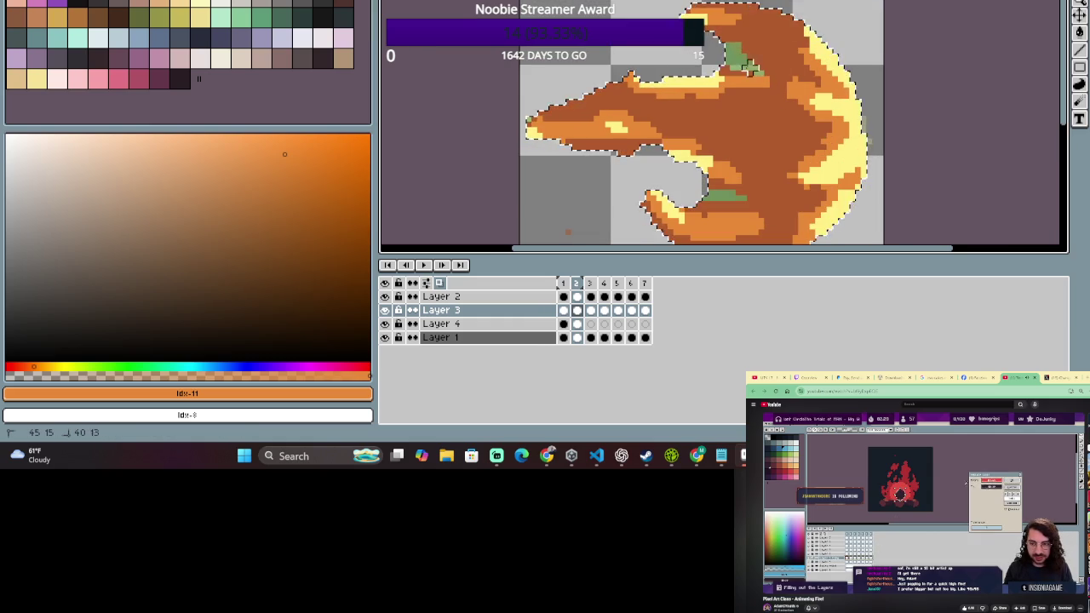
# - Erase stray green pixels near the top of frame 2's fireball on Layer 3
pyautogui.press('e')
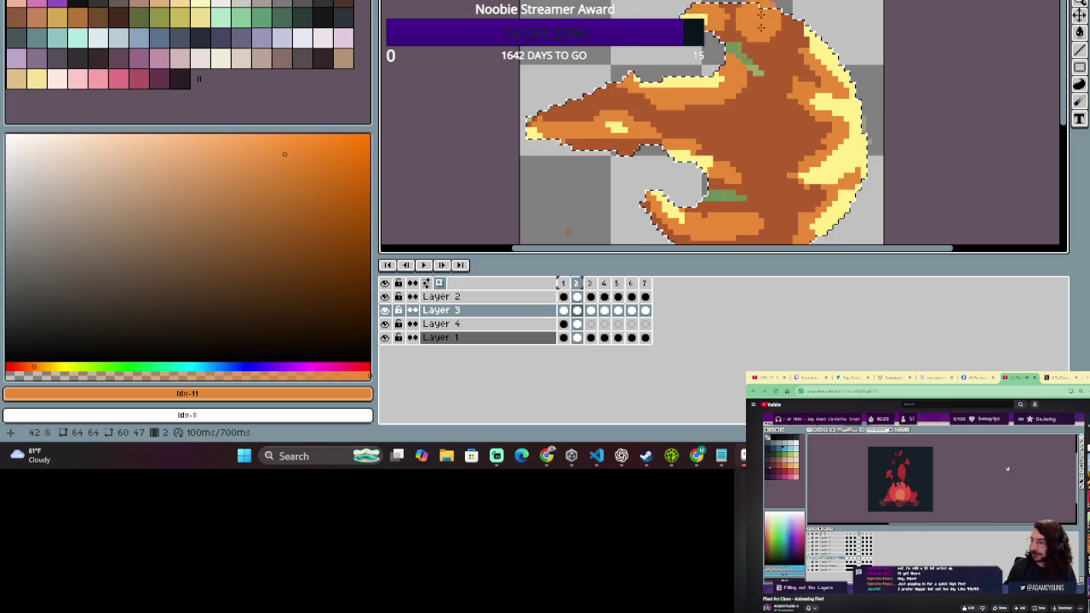
pyautogui.scroll(-1, 749, 10)
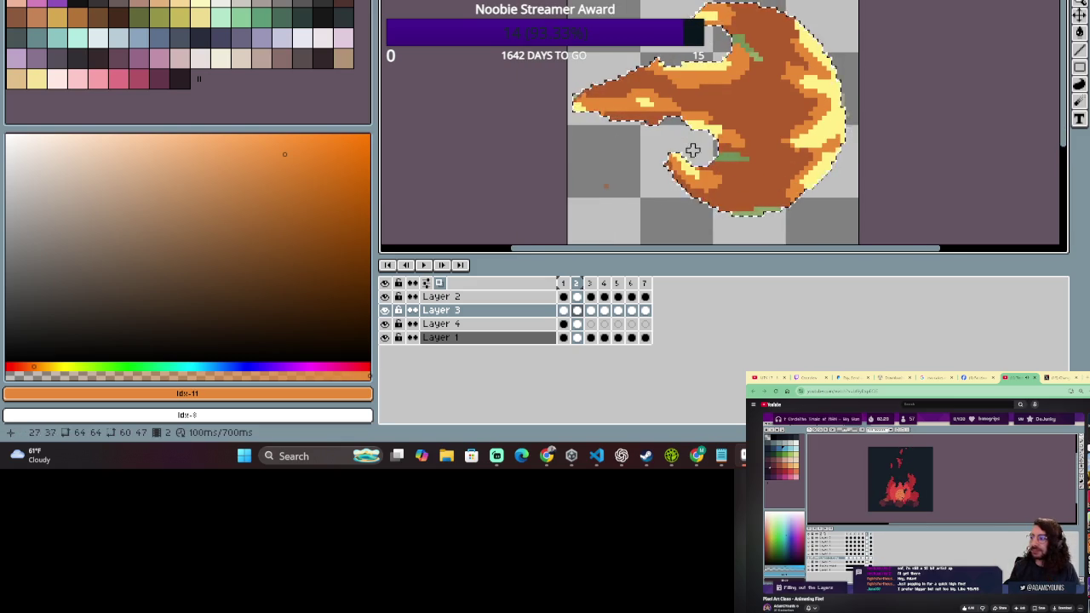
pyautogui.scroll(1, 693, 150)
pyautogui.scroll(1, 723, 168)
pyautogui.scroll(1, 707, 128)
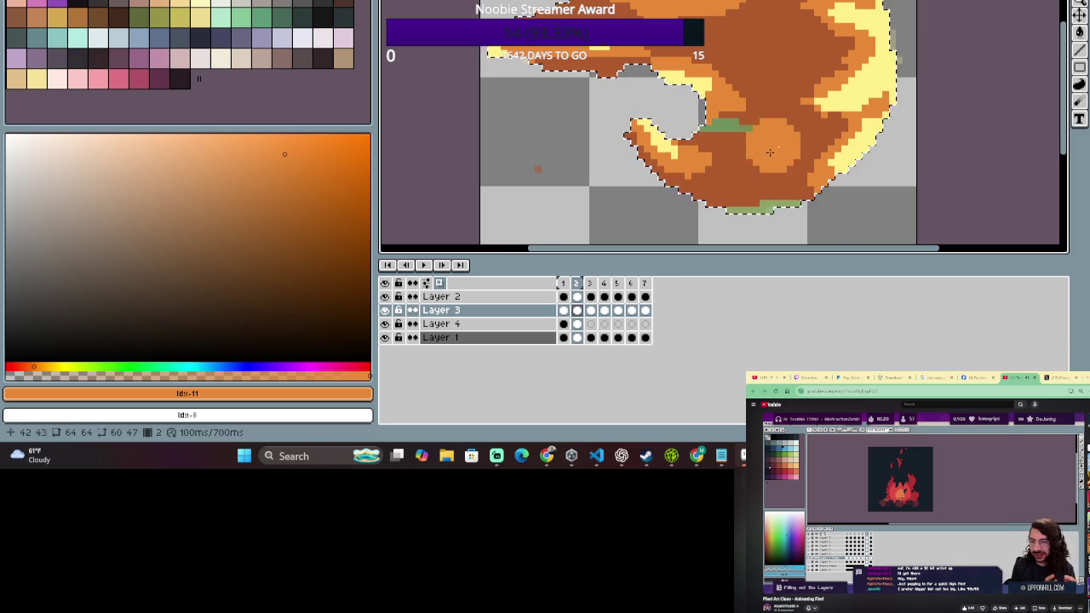
pyautogui.scroll(-1, 798, 102)
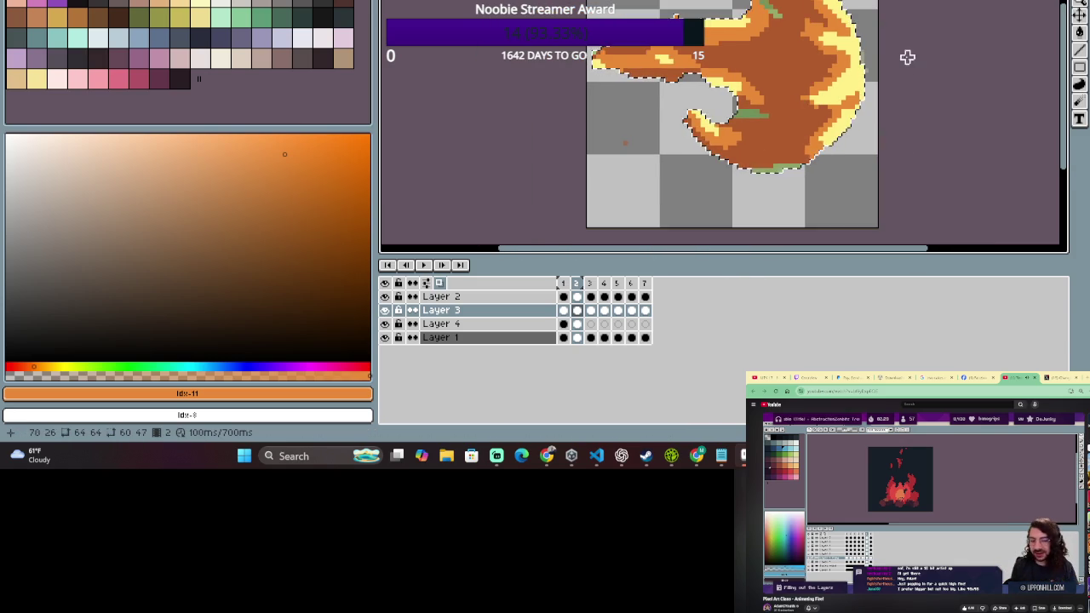
pyautogui.moveTo(908, 57); pyautogui.dragTo(862, 51)
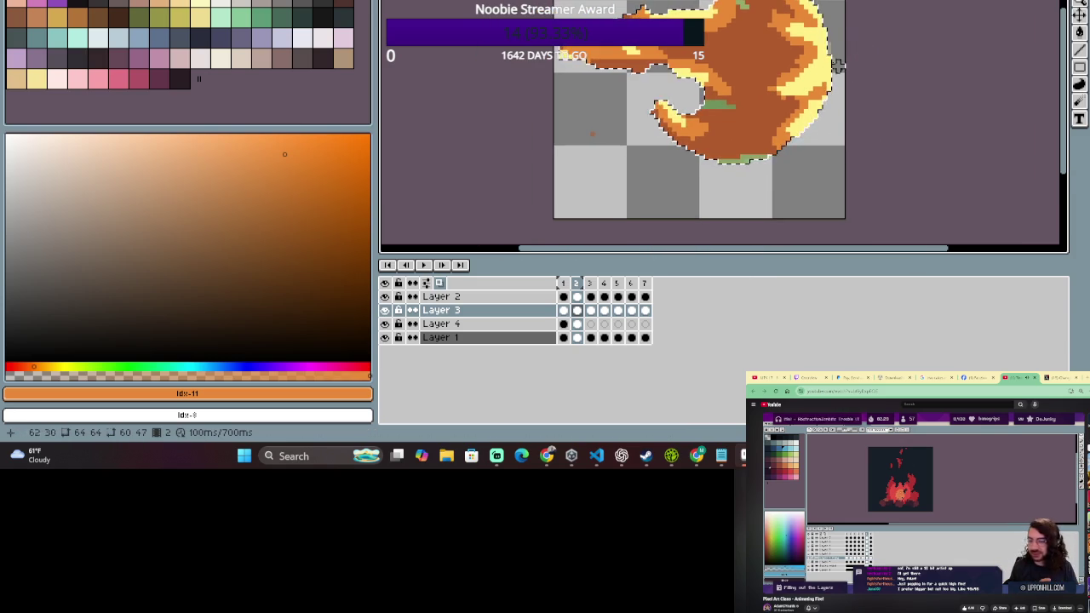
pyautogui.press('e')
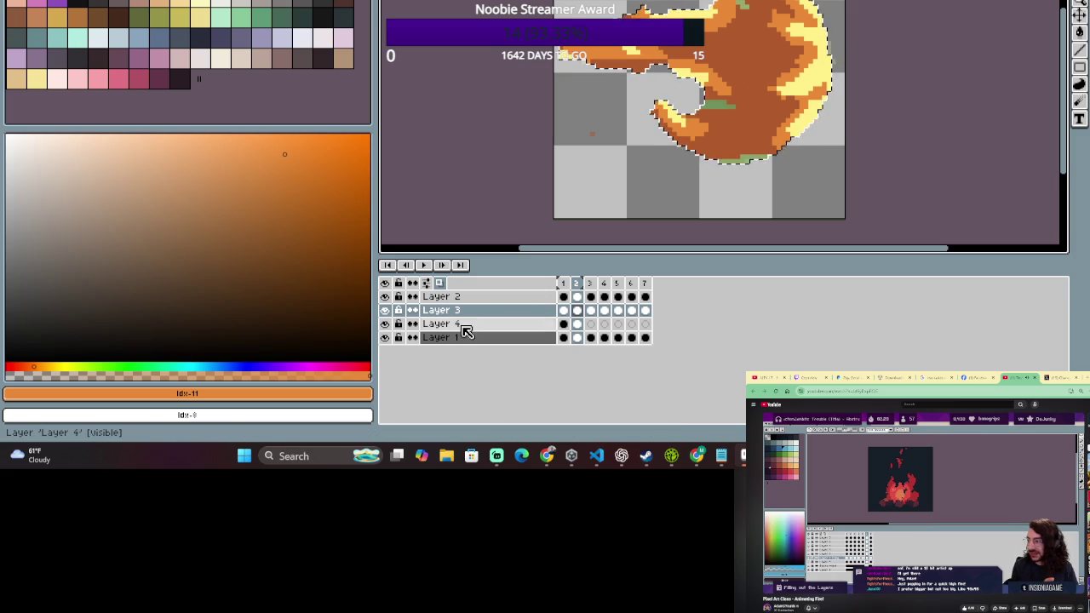
# - Select Layer 4 and step the paint colour to the redder index 12
pyautogui.click(460, 324)
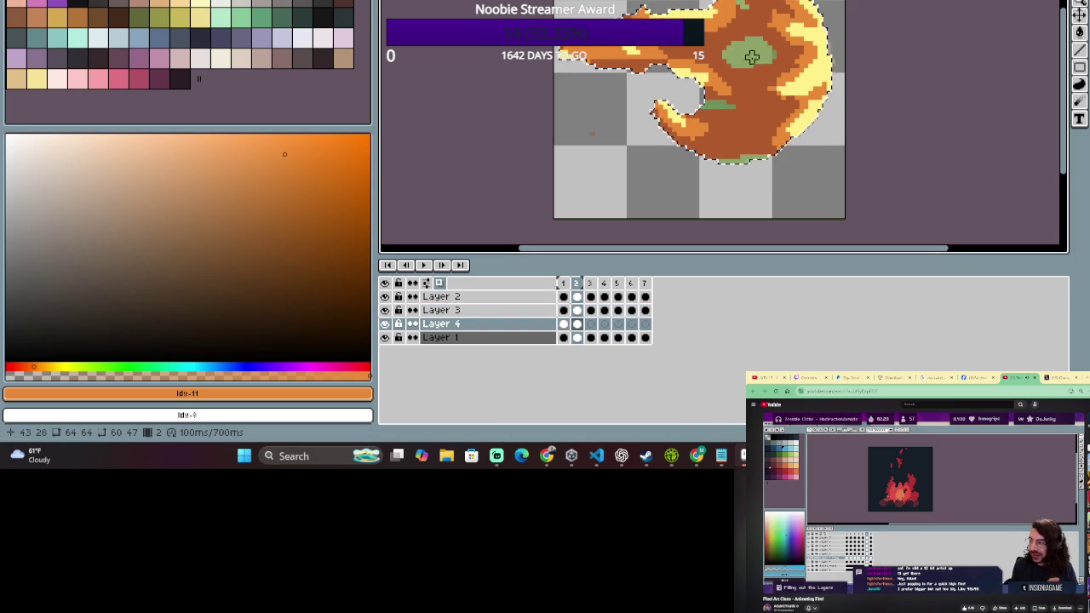
pyautogui.scroll(1, 737, 47)
pyautogui.moveTo(764, 43); pyautogui.dragTo(756, 115)
pyautogui.press('b')
pyautogui.press('e')
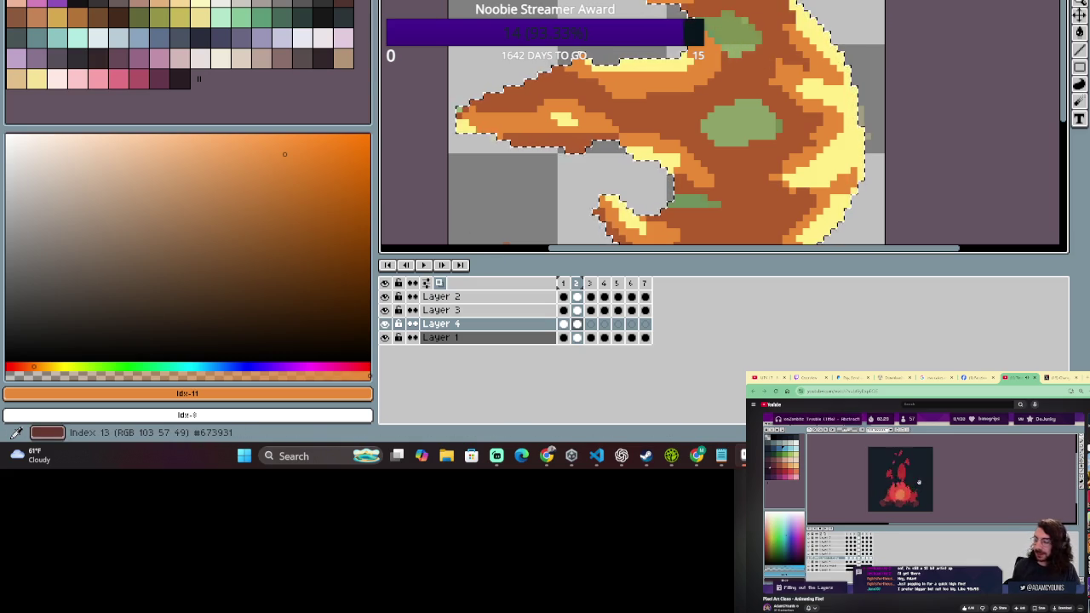
pyautogui.press(']')
pyautogui.press('b')
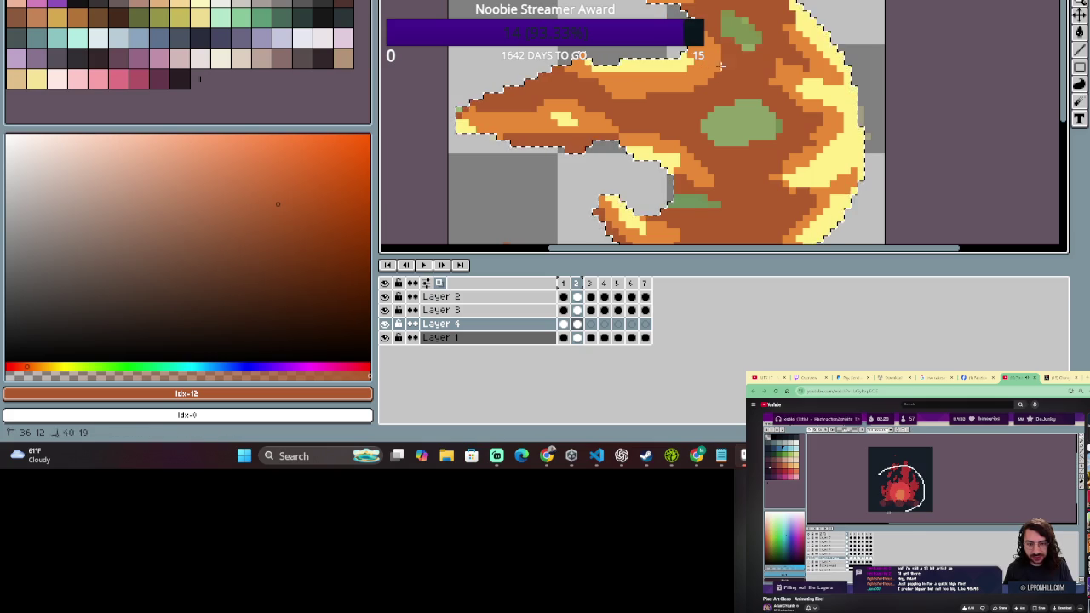
# - Paint darker orange on the fireball's right side and erase around the lower-curl green patch
pyautogui.scroll(-1, 705, 54)
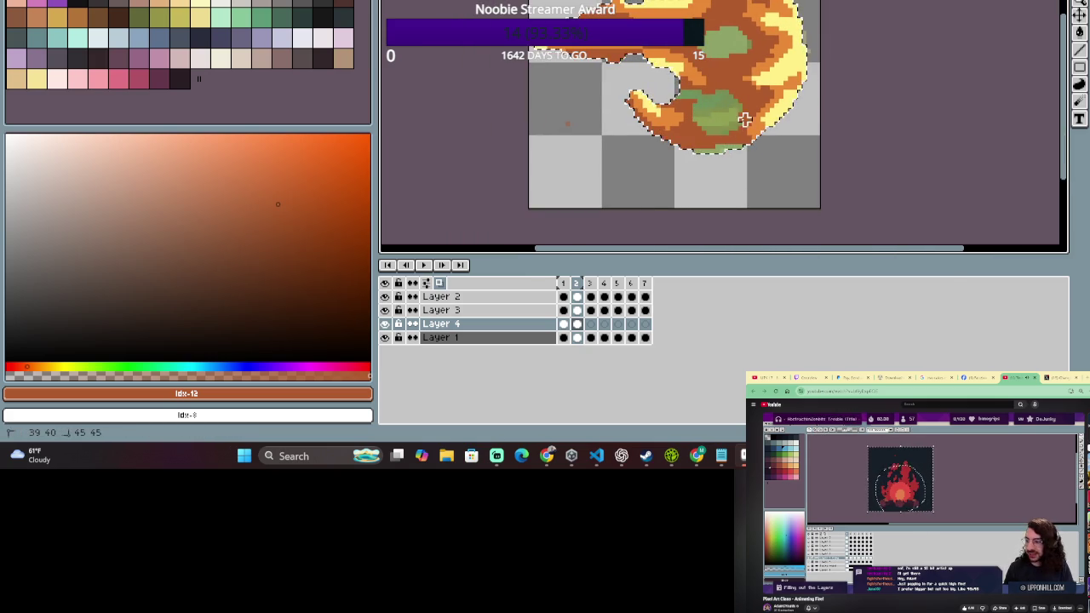
pyautogui.moveTo(670, 109); pyautogui.dragTo(710, 139)
pyautogui.press('b')
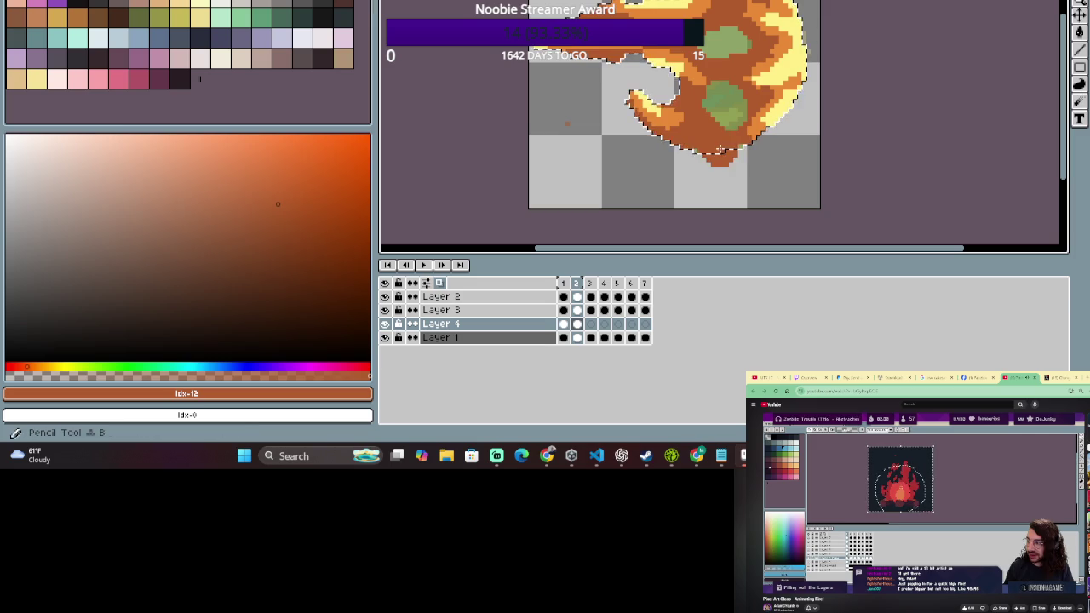
pyautogui.press('e')
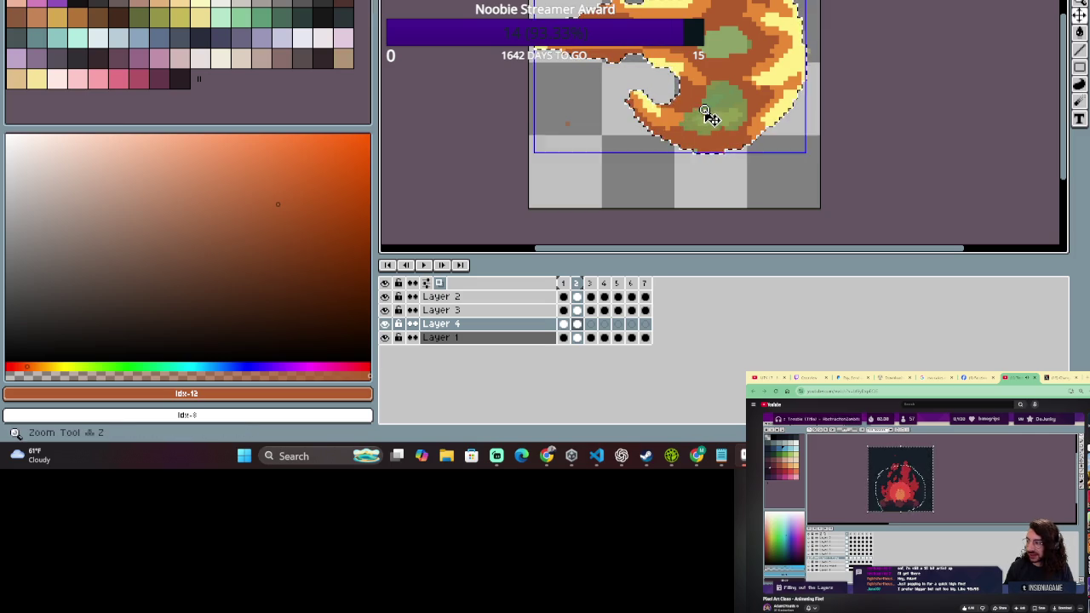
pyautogui.scroll(1, 704, 123)
pyautogui.moveTo(704, 111)
pyautogui.mouseDown()
pyautogui.moveTo(699, 127)
pyautogui.moveTo(716, 87)
pyautogui.mouseUp()
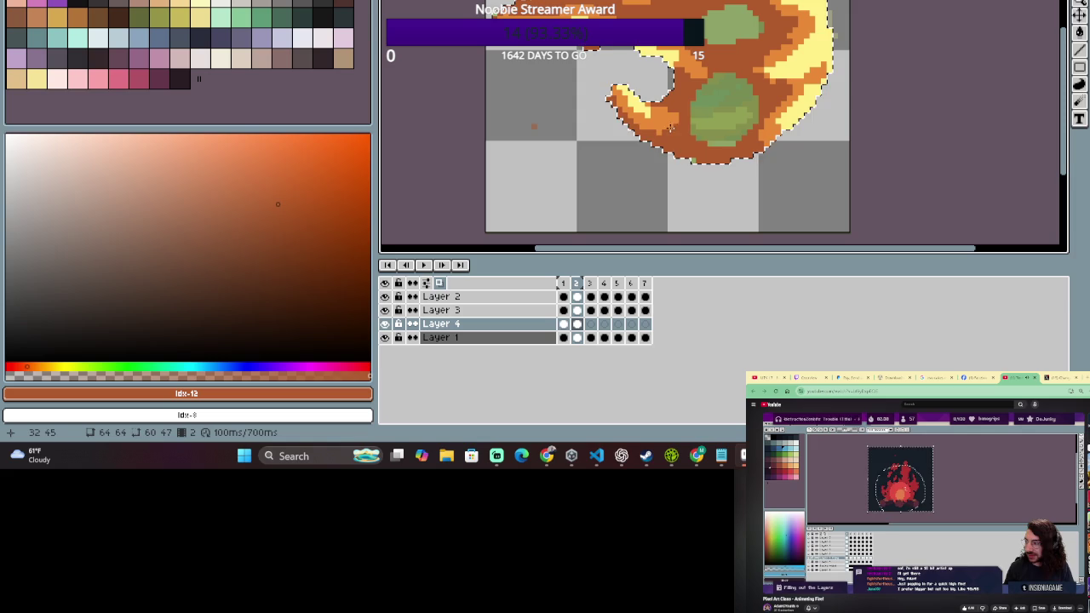
# - Add green pixels to the flame's upper-left arm
pyautogui.scroll(-1, 699, 72)
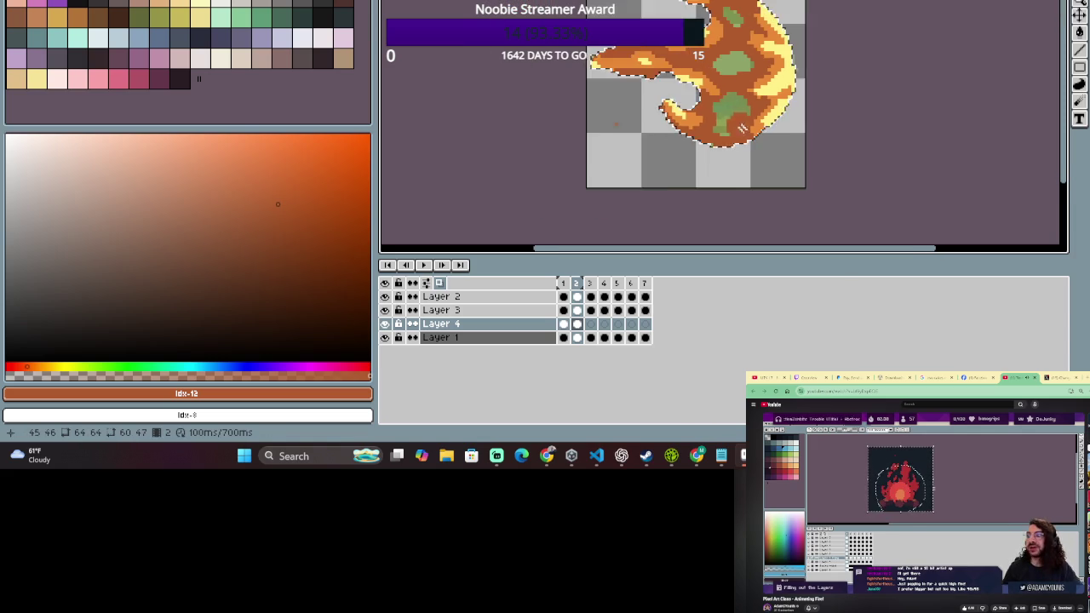
pyautogui.scroll(-1, 703, 70)
pyautogui.scroll(2, 724, 65)
pyautogui.press('e')
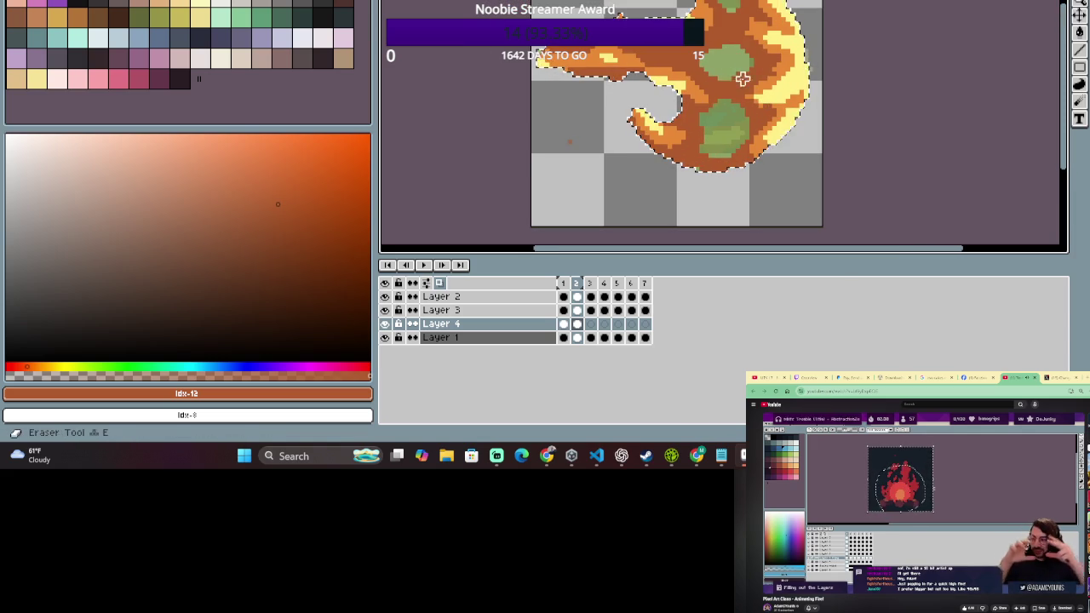
pyautogui.scroll(-1, 715, 61)
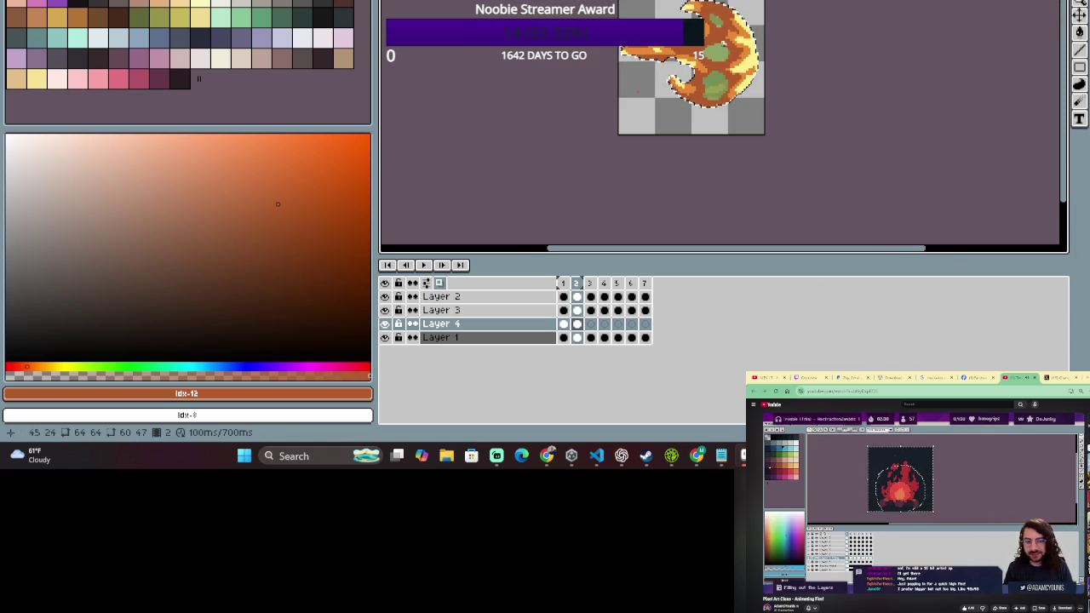
pyautogui.scroll(1, 724, 73)
pyautogui.scroll(1, 749, 83)
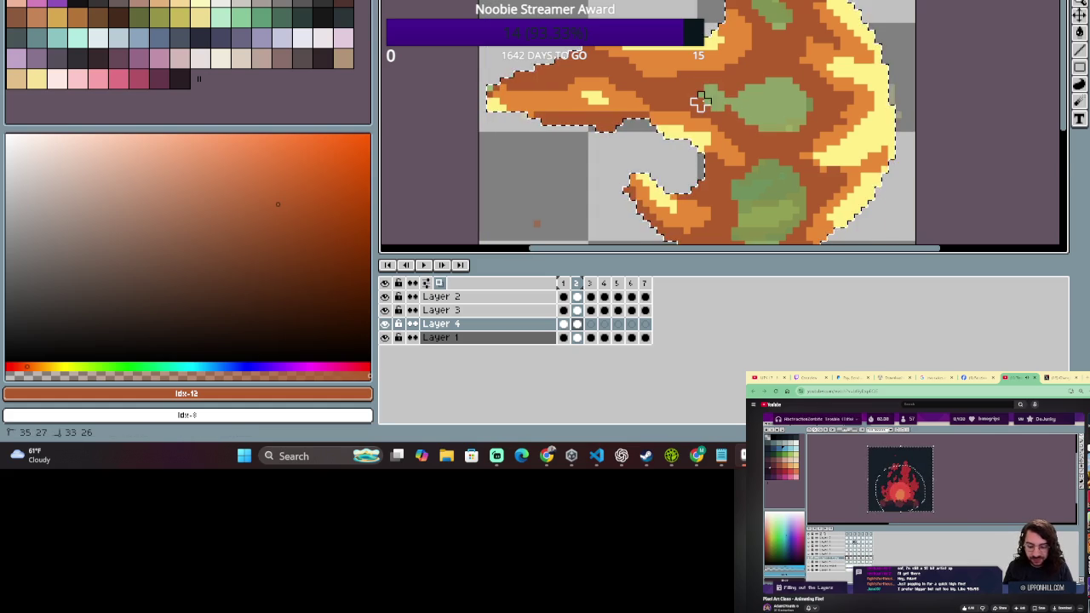
pyautogui.scroll(-1, 810, 166)
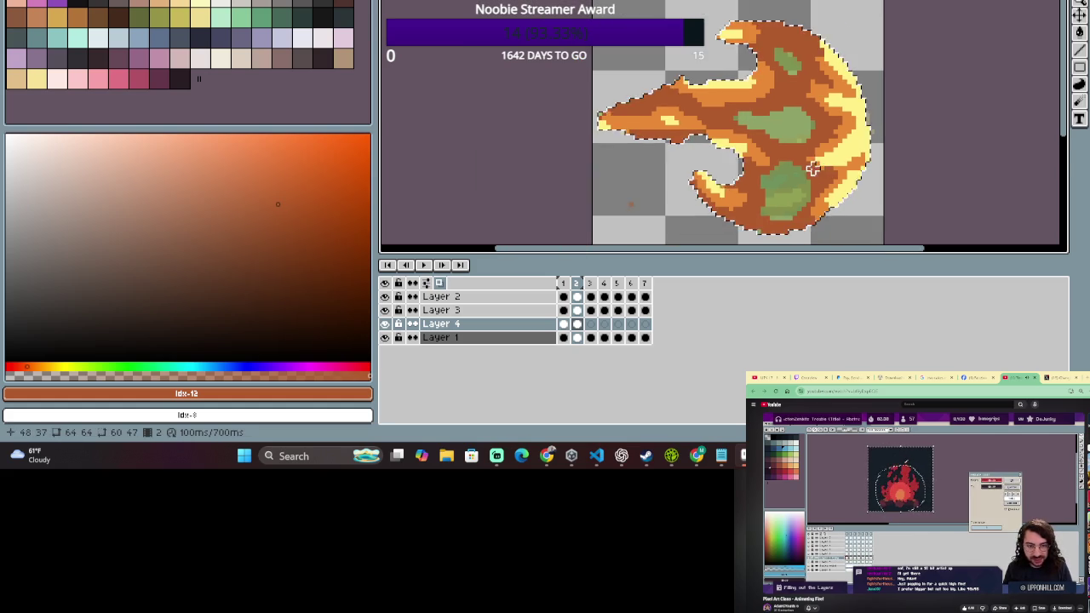
pyautogui.scroll(1, 657, 97)
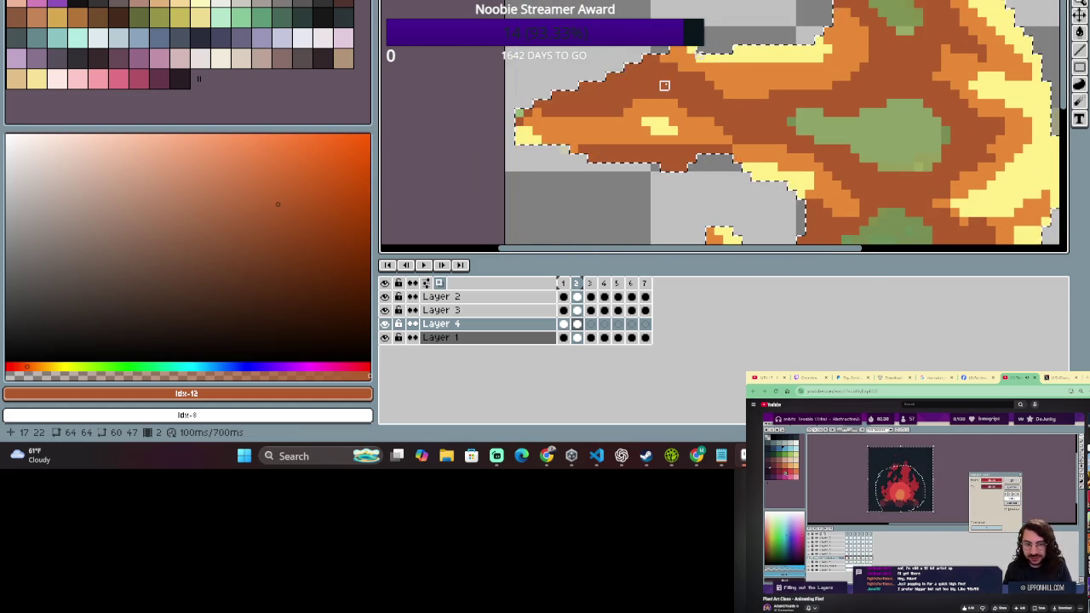
pyautogui.click(652, 81)
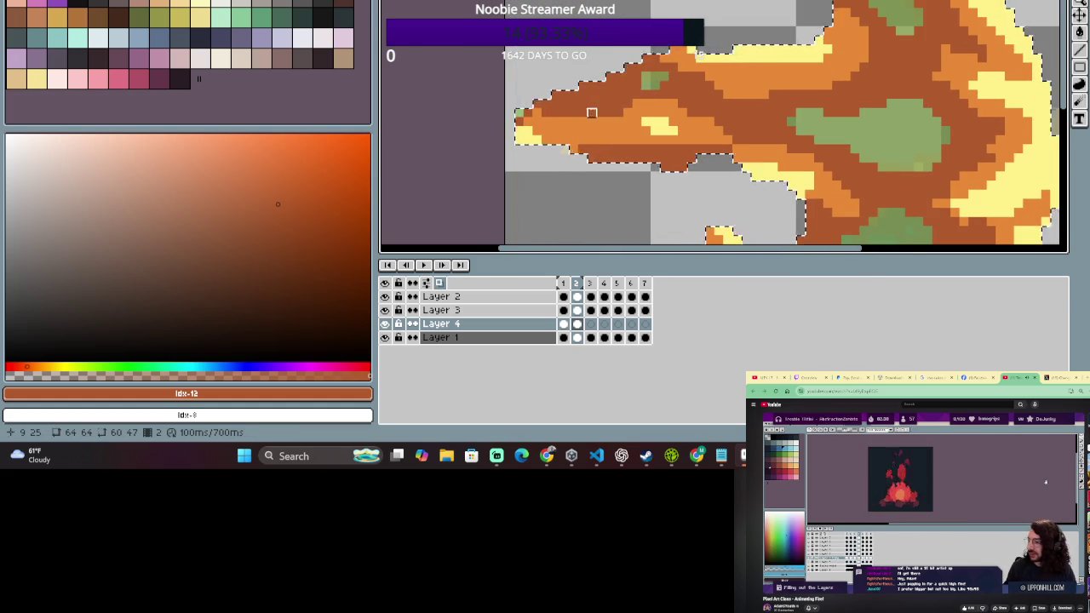
# - Re-centre the whole fireball in view and return to frame 1
pyautogui.moveTo(800, 131)
pyautogui.mouseDown()
pyautogui.moveTo(862, 111)
pyautogui.moveTo(822, 57)
pyautogui.mouseUp()
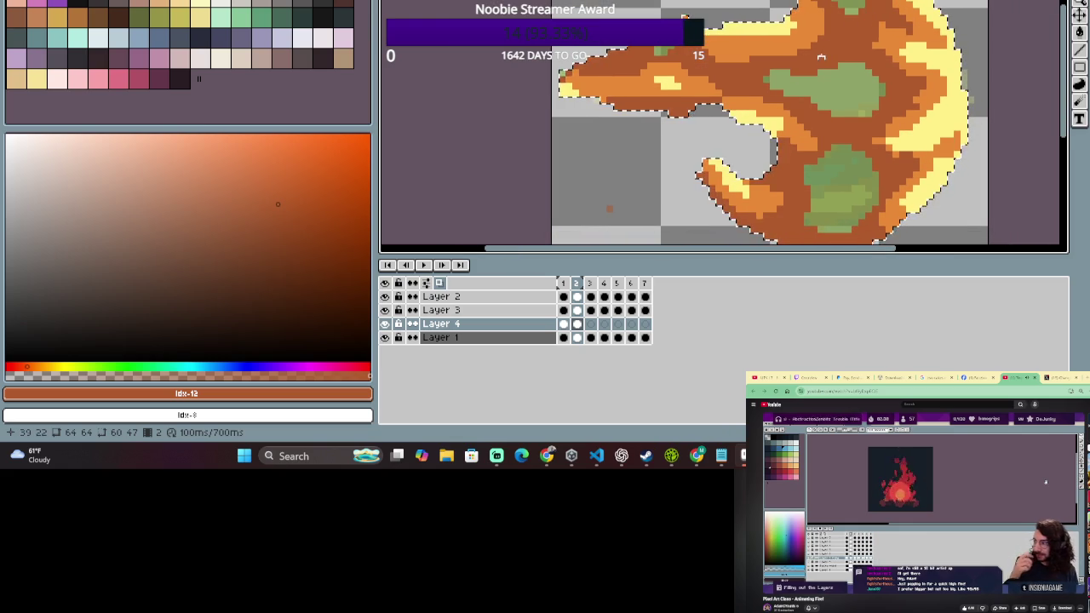
pyautogui.scroll(-1, 913, 154)
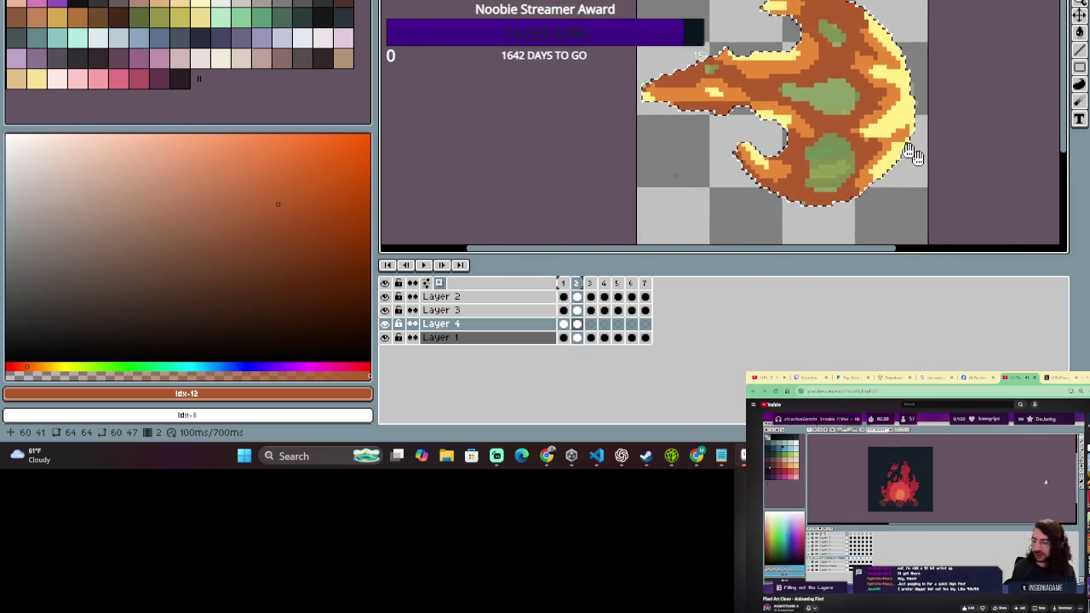
pyautogui.moveTo(913, 154); pyautogui.dragTo(842, 116)
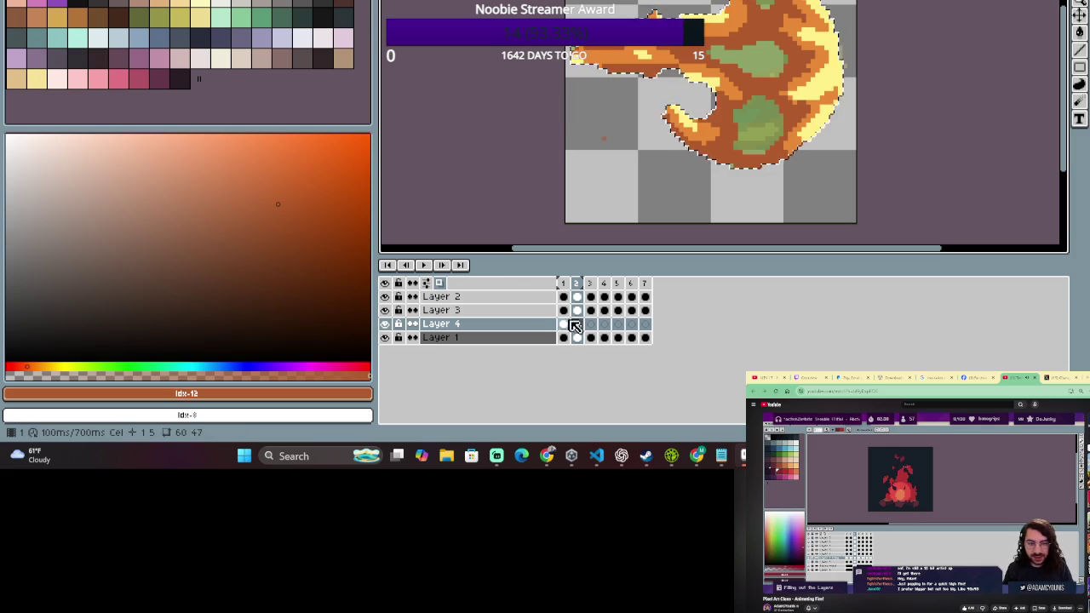
pyautogui.click(563, 282)
# - Paint orange over the green at frame 1's top right and inner edge
pyautogui.press('e')
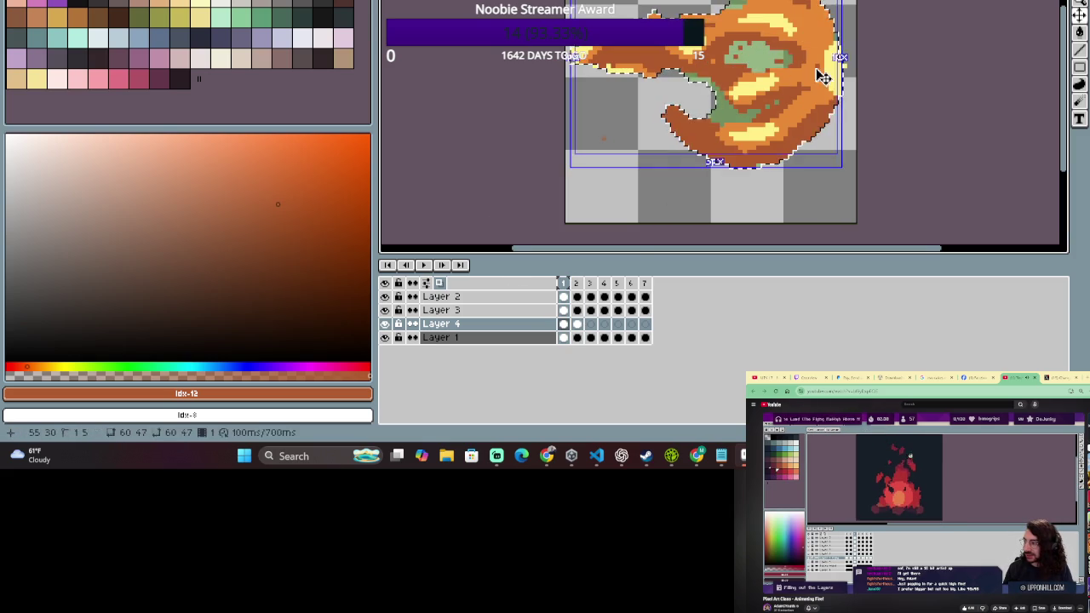
pyautogui.scroll(2, 759, 53)
pyautogui.scroll(2, 732, 47)
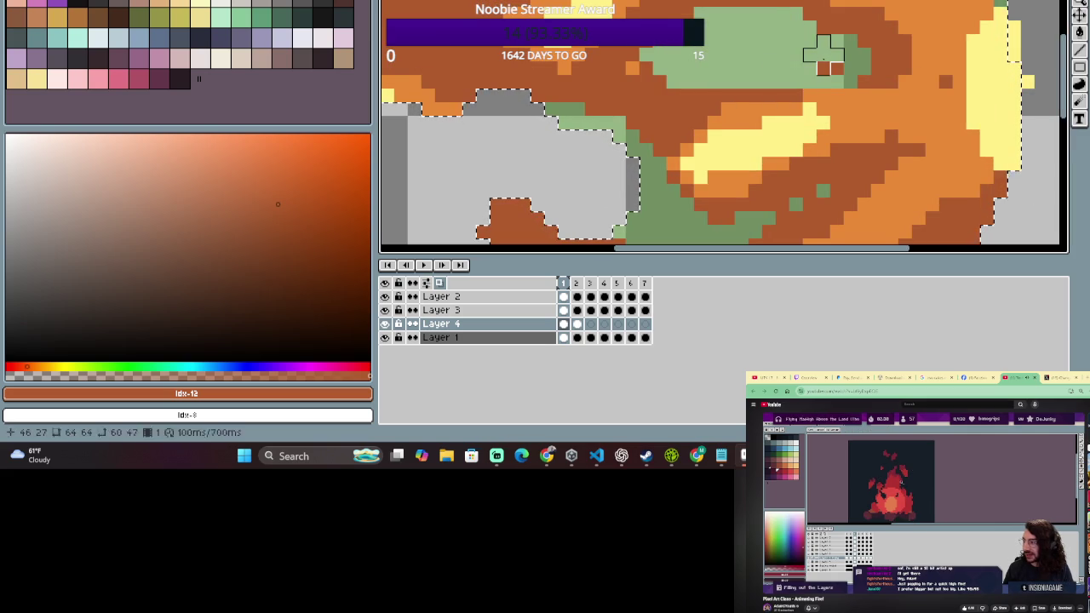
pyautogui.moveTo(801, 47); pyautogui.dragTo(860, 68)
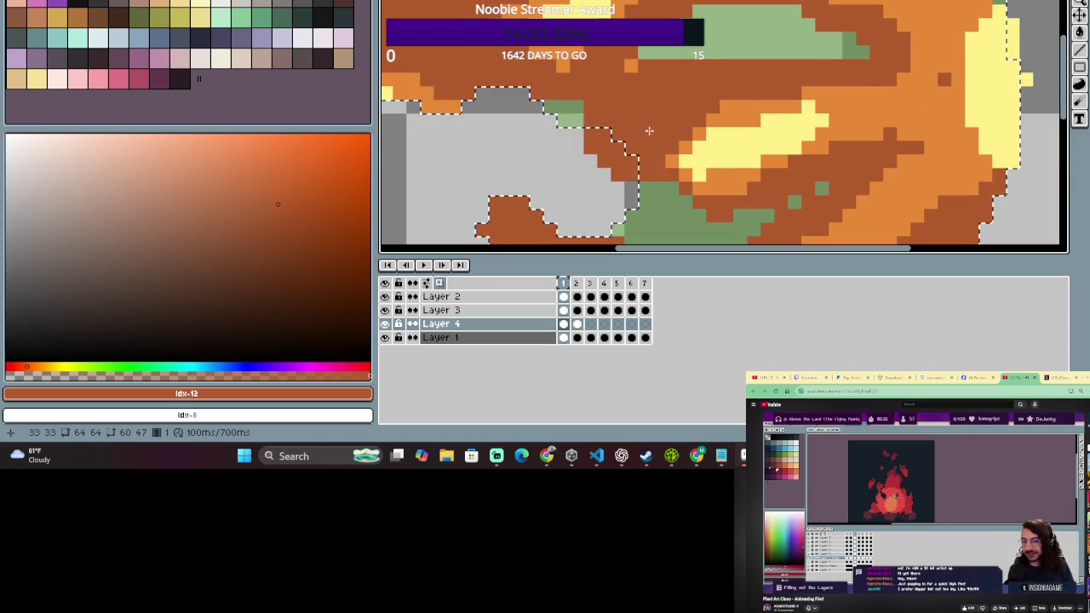
pyautogui.moveTo(554, 140); pyautogui.dragTo(591, 110)
pyautogui.scroll(-2, 591, 110)
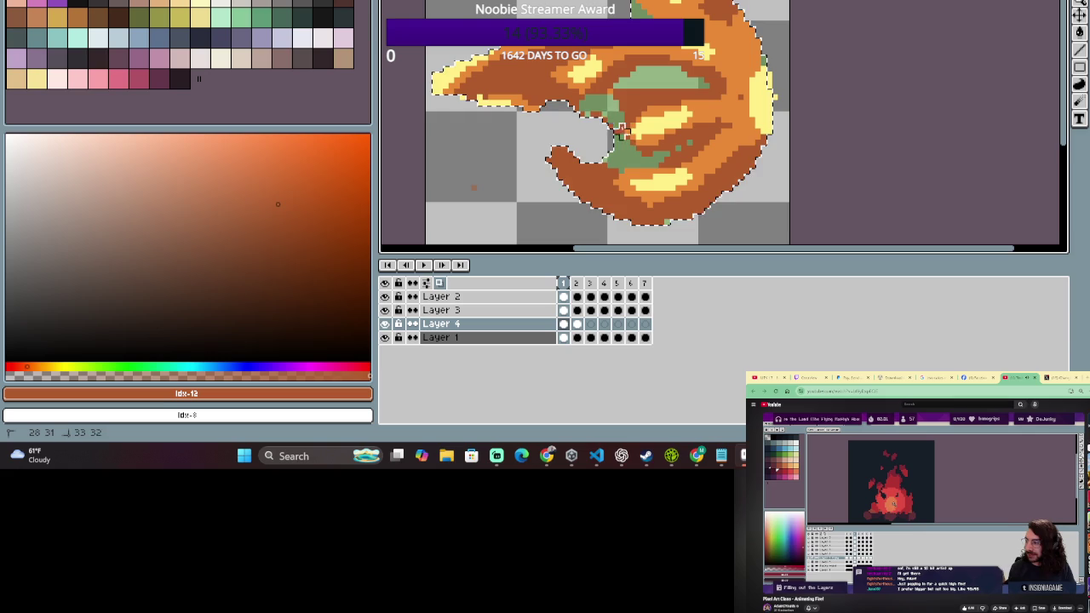
# - Enlarge the middle green patch and erase orange on the upper-left arm to reveal green
pyautogui.moveTo(635, 95)
pyautogui.mouseDown()
pyautogui.moveTo(616, 103)
pyautogui.moveTo(639, 86)
pyautogui.mouseUp()
pyautogui.press('e')
pyautogui.press('b')
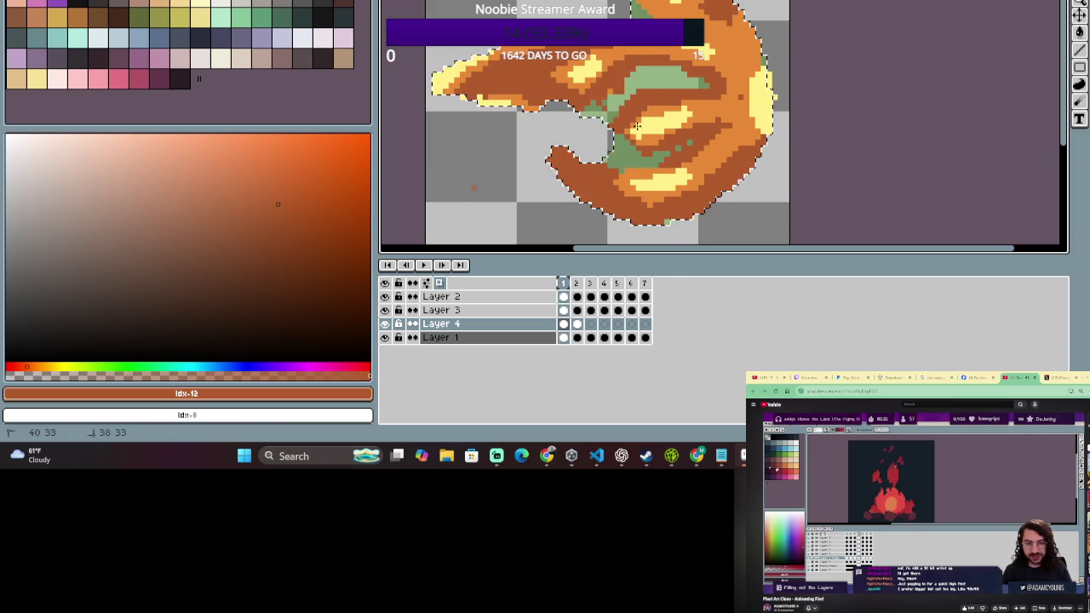
pyautogui.press('e')
pyautogui.scroll(-1, 614, 98)
pyautogui.scroll(2, 596, 93)
pyautogui.scroll(-1, 573, 87)
pyautogui.moveTo(573, 87)
pyautogui.mouseDown()
pyautogui.moveTo(554, 88)
pyautogui.moveTo(608, 75)
pyautogui.mouseUp()
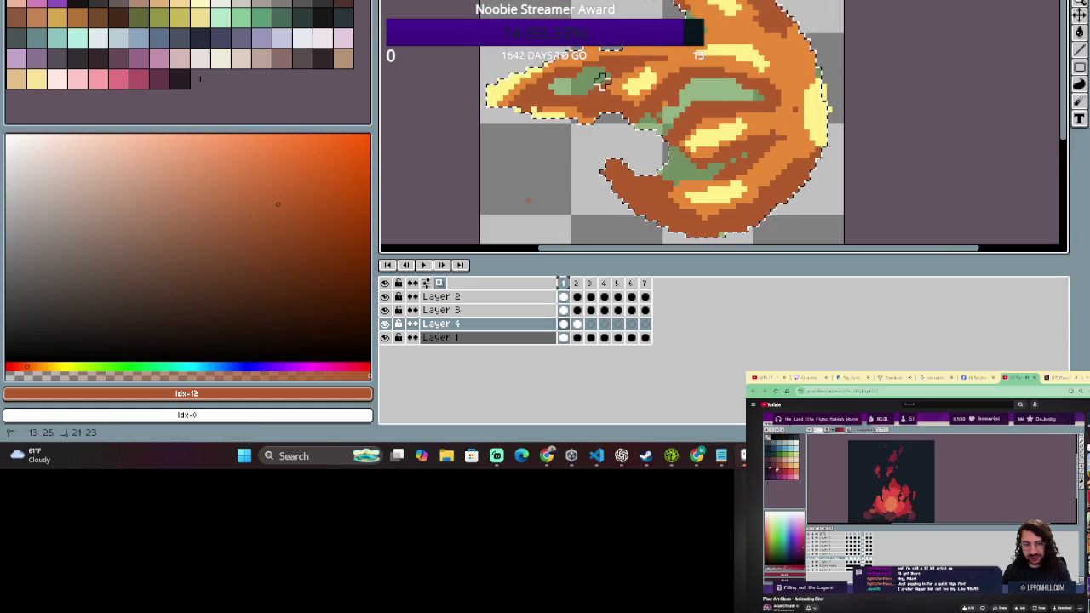
# - Review the whole sprite, then go to frame 2
pyautogui.scroll(-1, 533, 40)
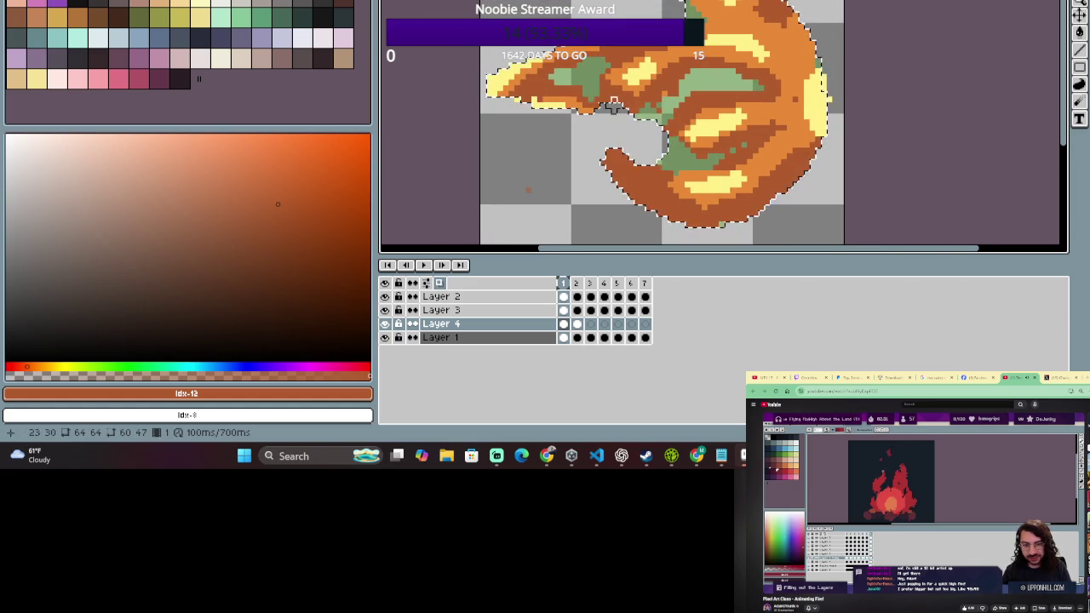
pyautogui.scroll(2, 579, 64)
pyautogui.scroll(-1, 516, 180)
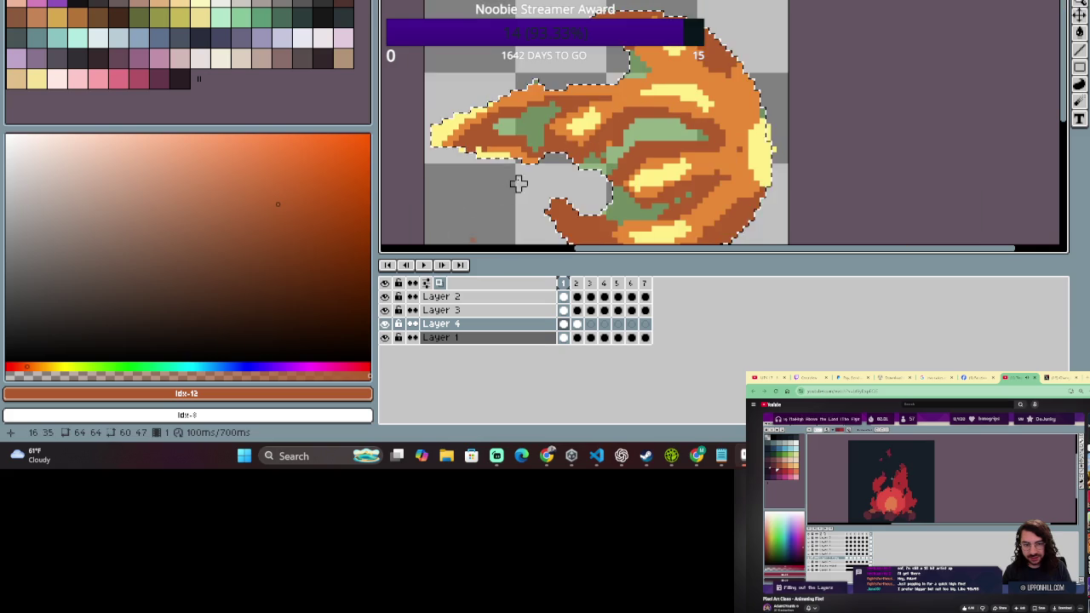
pyautogui.scroll(1, 620, 153)
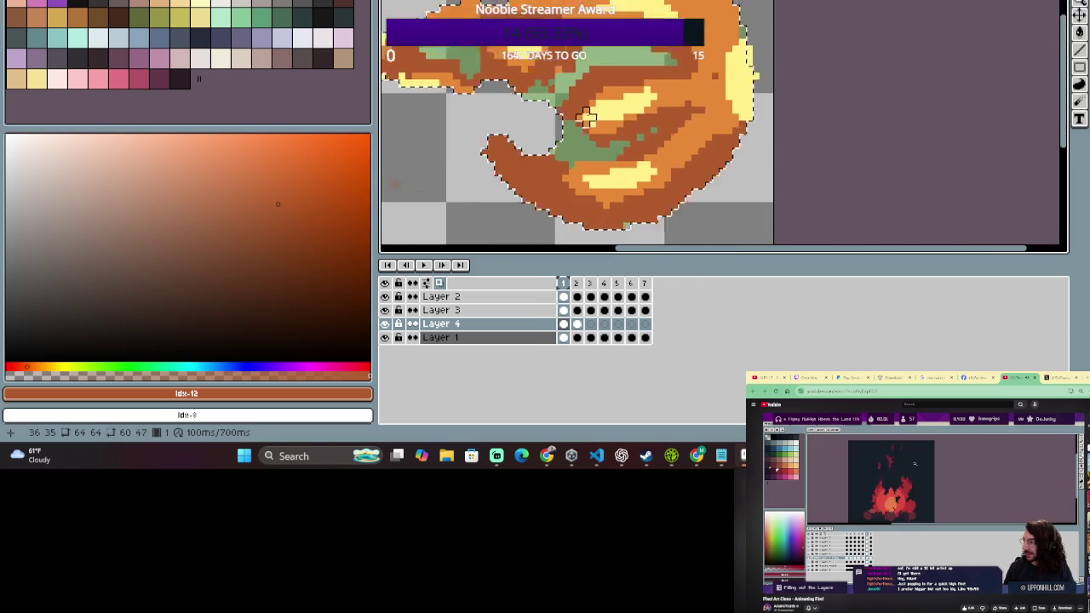
pyautogui.scroll(-2, 613, 17)
pyautogui.scroll(1, 615, 26)
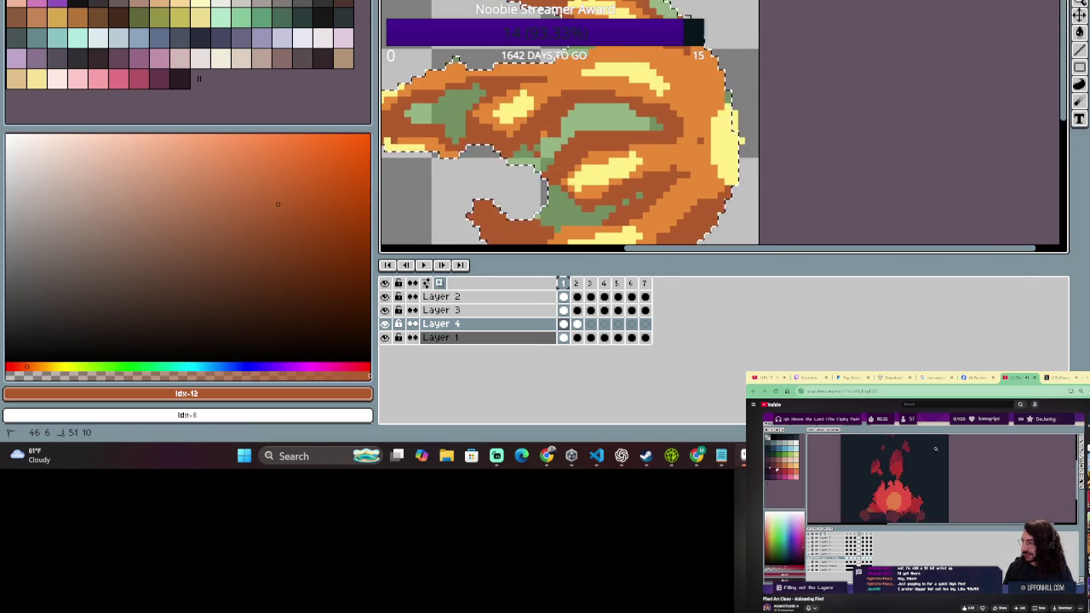
pyautogui.scroll(-1, 615, 26)
pyautogui.moveTo(755, 149); pyautogui.dragTo(764, 36)
pyautogui.scroll(1, 694, 121)
pyautogui.scroll(1, 596, 122)
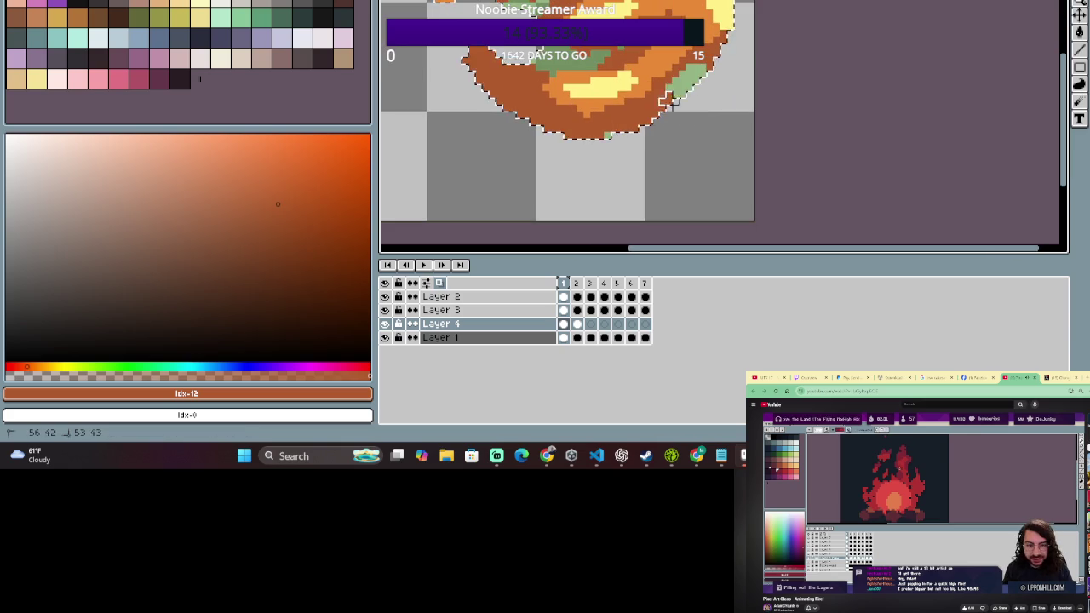
pyautogui.scroll(-1, 601, 101)
pyautogui.scroll(-1, 602, 101)
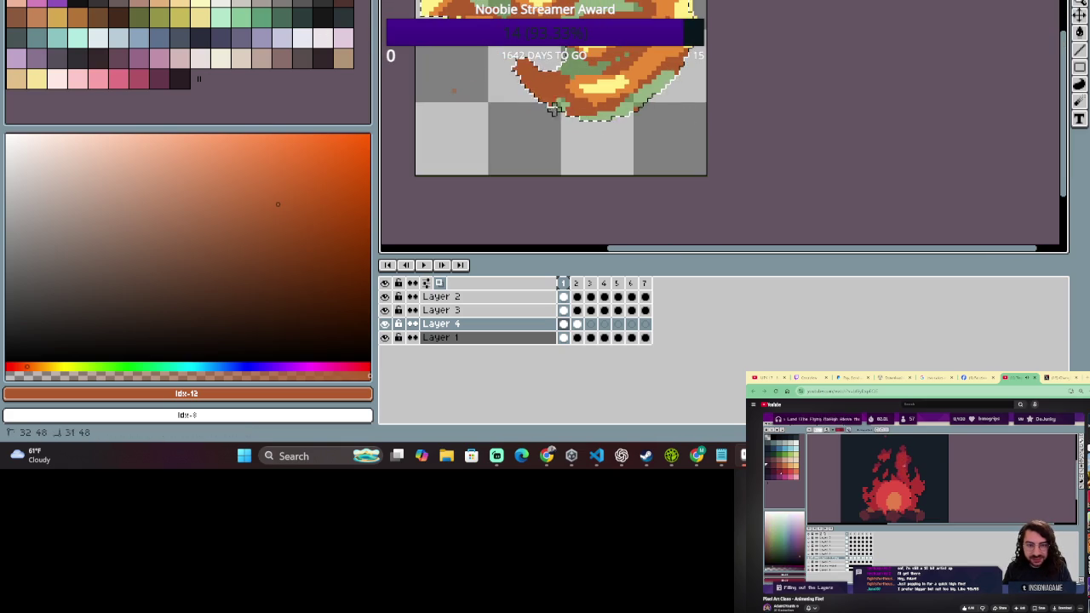
pyautogui.scroll(-1, 567, 118)
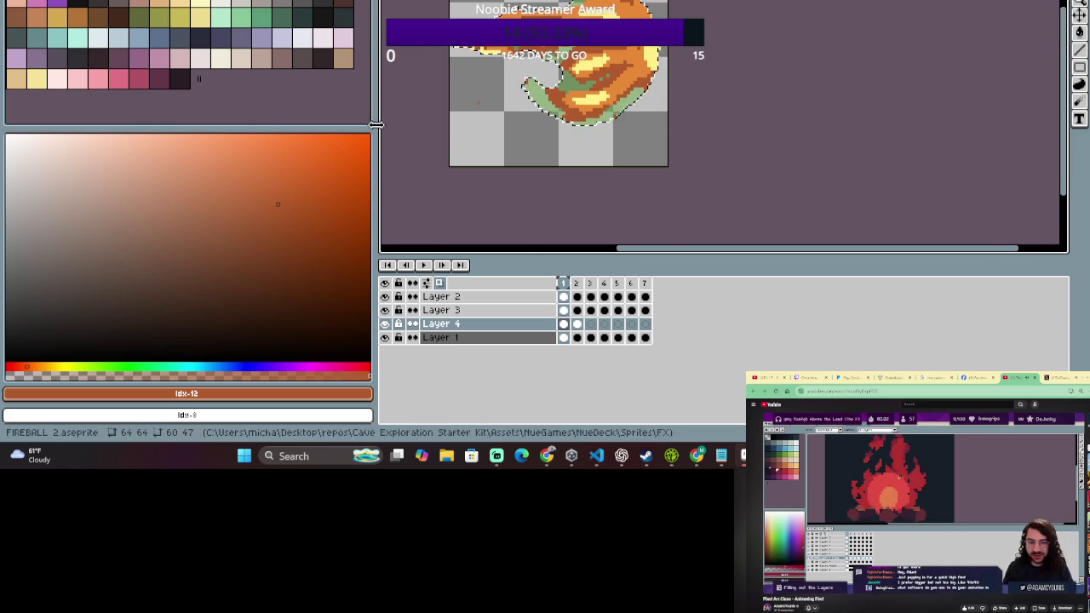
pyautogui.press('Right')
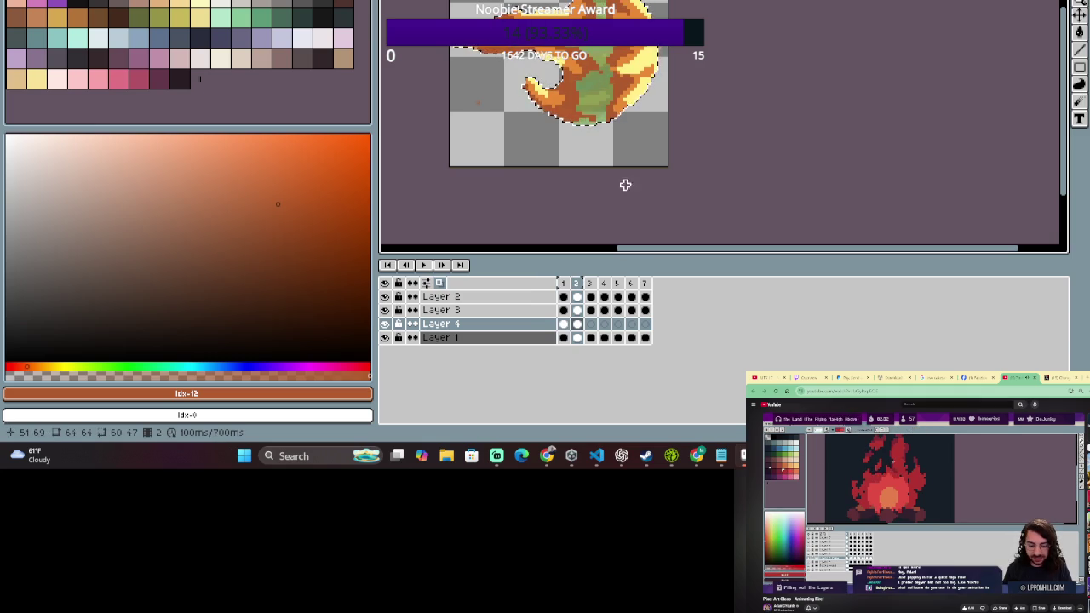
# - Flip between frames 1 and 2 twice to compare them
pyautogui.press('Left')
pyautogui.press('Right')
pyautogui.press('Left')
pyautogui.press('Right')
pyautogui.press('Right')
pyautogui.press('Right')
pyautogui.press('Right')
pyautogui.press('Right')
pyautogui.press('Right')
pyautogui.press('Right')
pyautogui.press('Right')
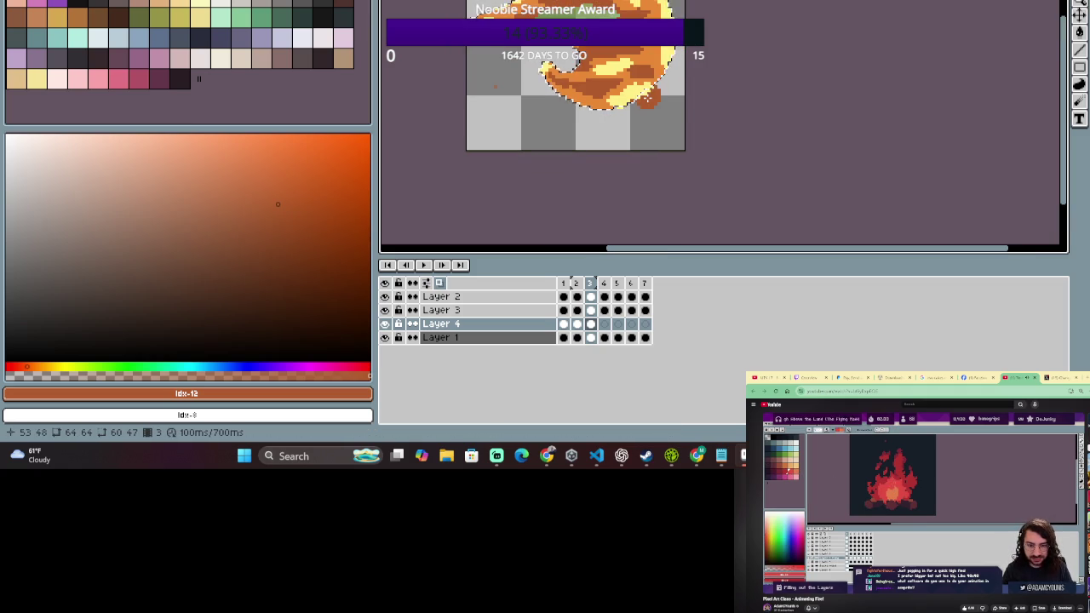
# - Stop the animation preview, then jump to the last frame, frame 7
pyautogui.scroll(-2, 682, 60)
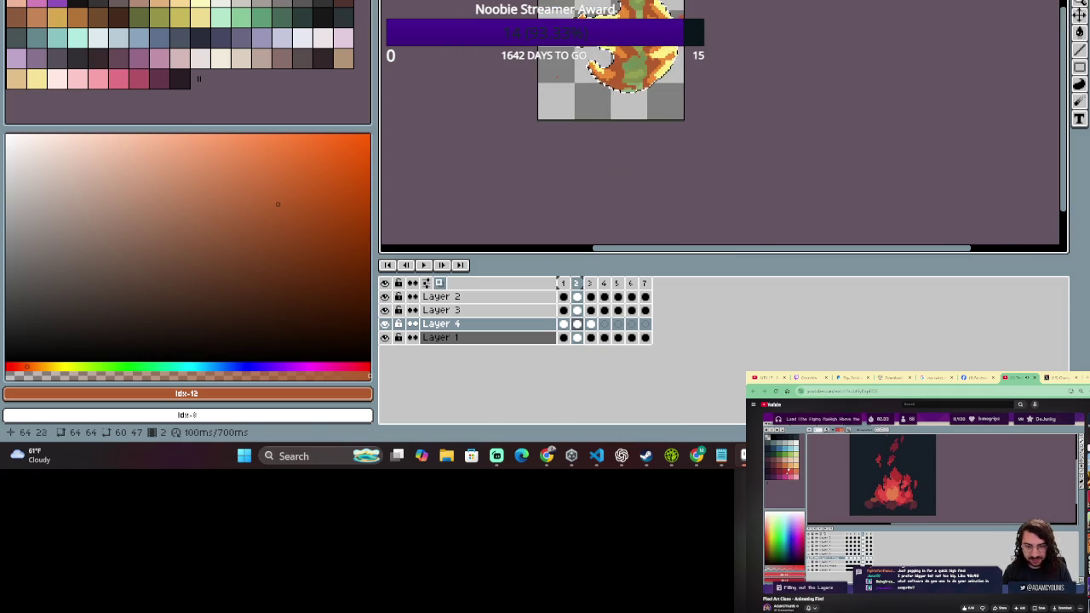
pyautogui.press('Return')
pyautogui.press('m')
pyautogui.press('Left')
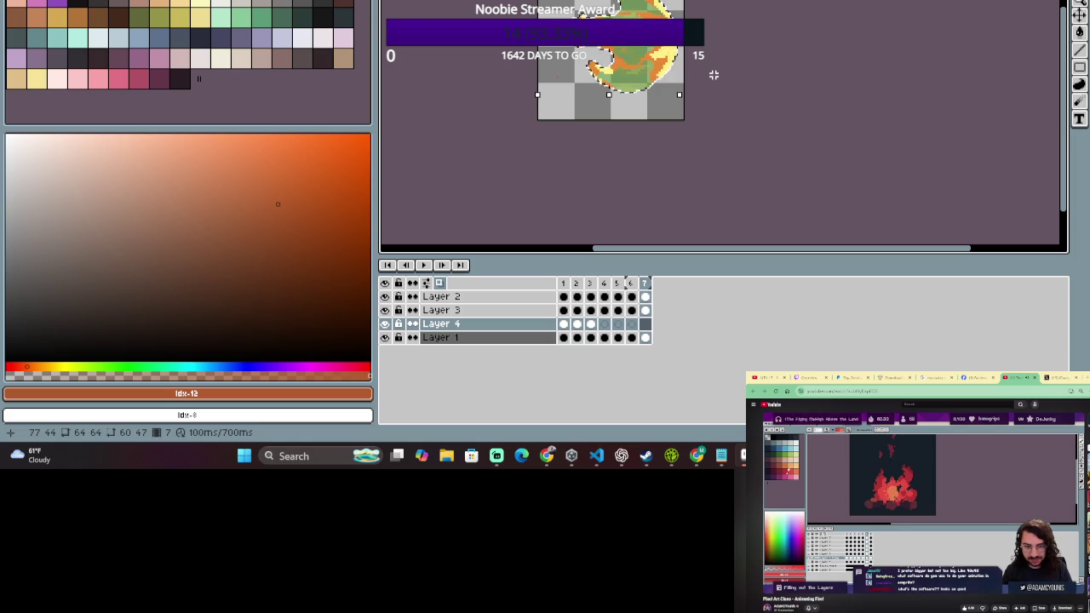
# - Draw orange pixel strokes across the upper right of the fireball on Layer 4
pyautogui.scroll(2, 668, 47)
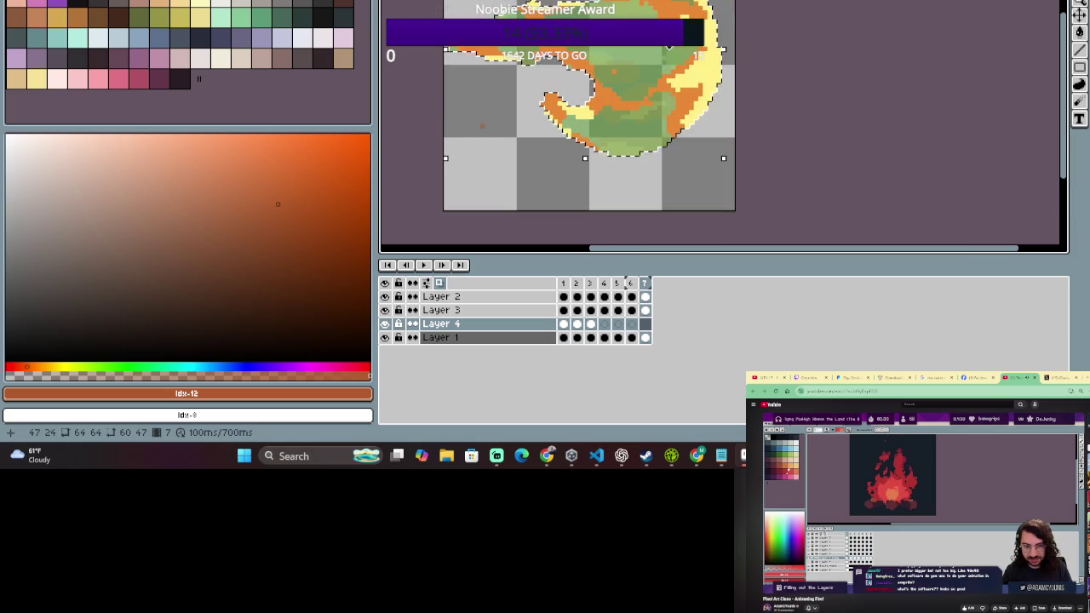
pyautogui.press('b')
pyautogui.moveTo(685, 49); pyautogui.dragTo(707, 36)
pyautogui.moveTo(635, 17); pyautogui.dragTo(658, 2)
pyautogui.moveTo(677, 48)
pyautogui.mouseDown()
pyautogui.moveTo(683, 78)
pyautogui.moveTo(651, 104)
pyautogui.moveTo(607, 113)
pyautogui.mouseUp()
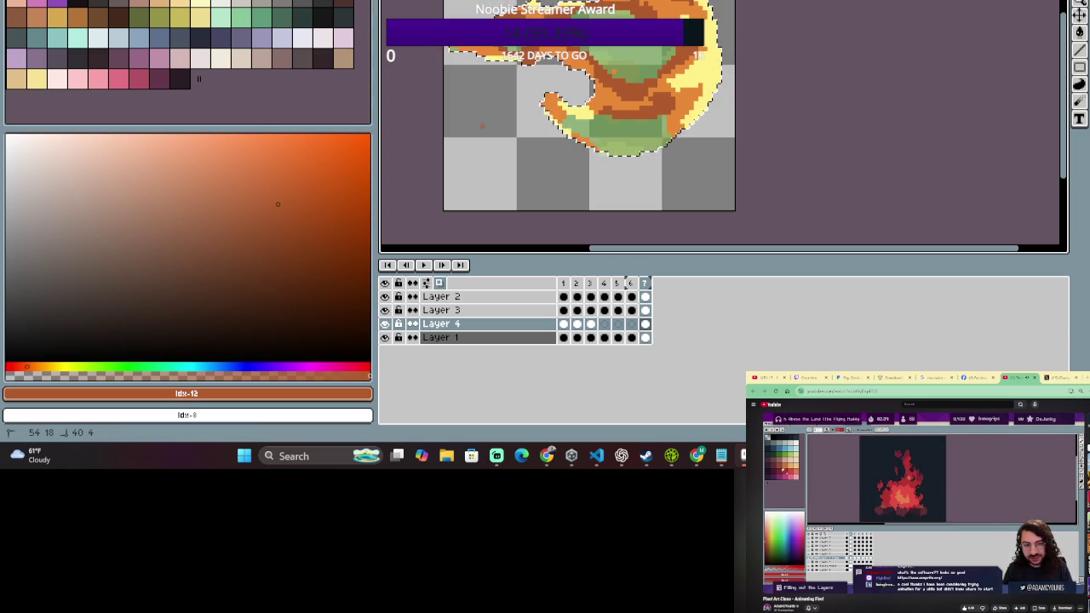
# - Touch up pixels on the fire sprite with the Eraser and Pencil
pyautogui.press('e')
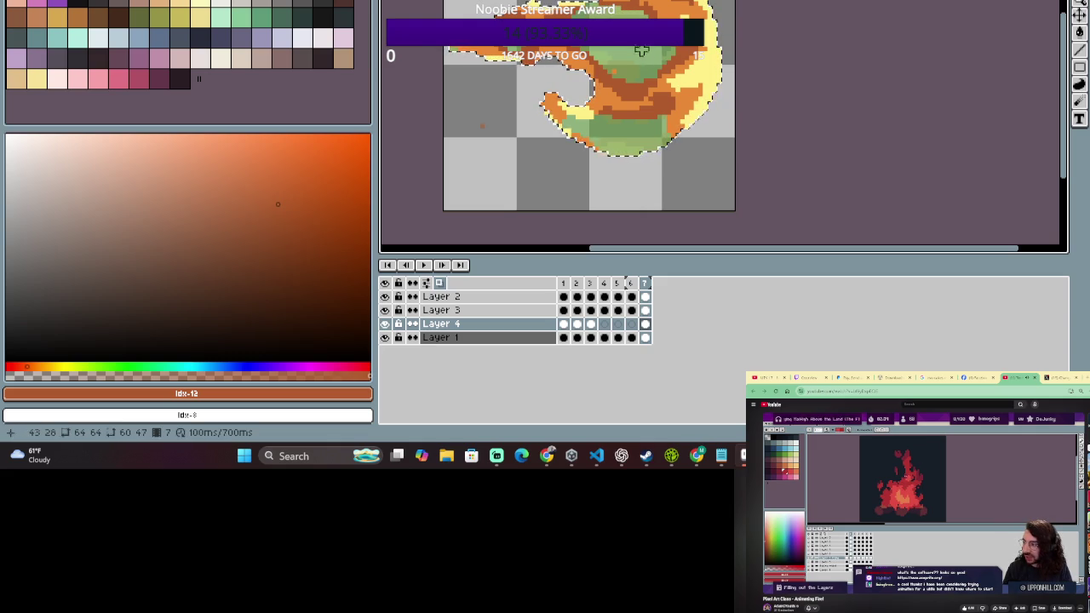
pyautogui.scroll(1, 594, 104)
pyautogui.press('b')
pyautogui.click(593, 104)
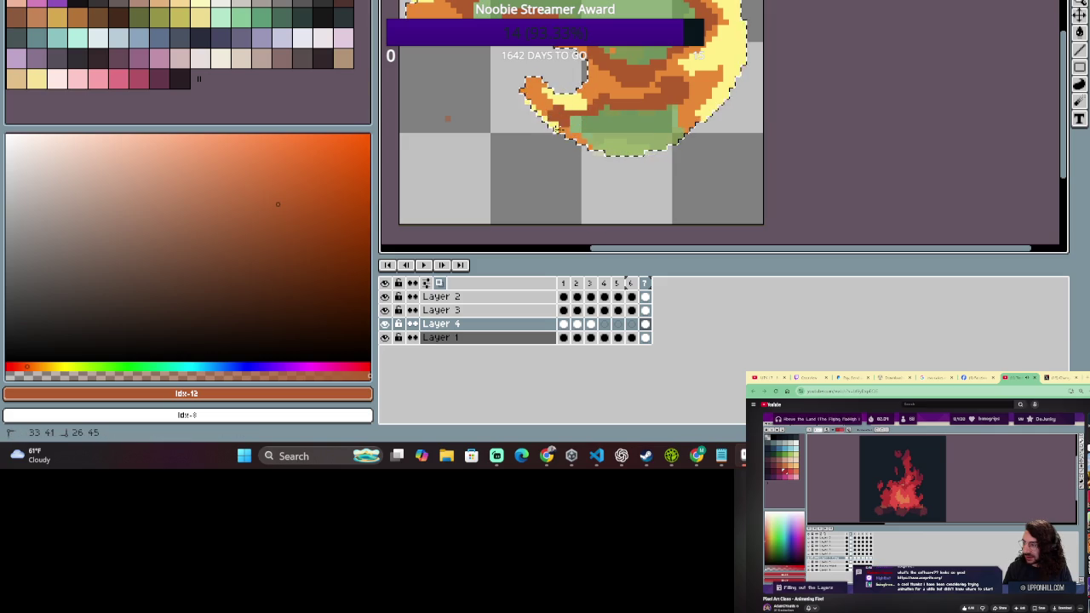
pyautogui.scroll(-1, 715, 138)
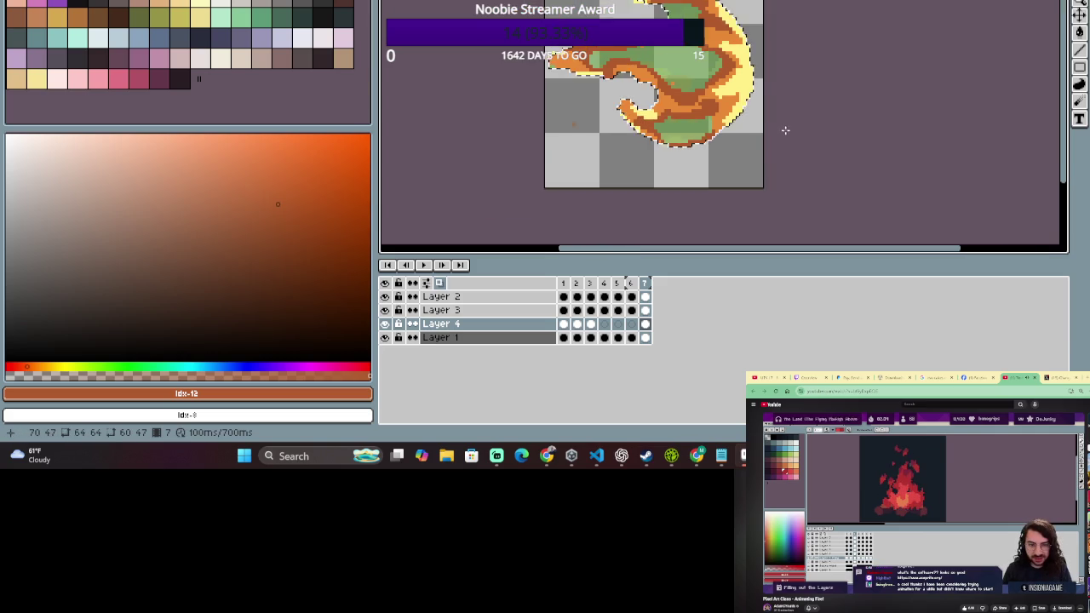
pyautogui.scroll(-1, 747, 138)
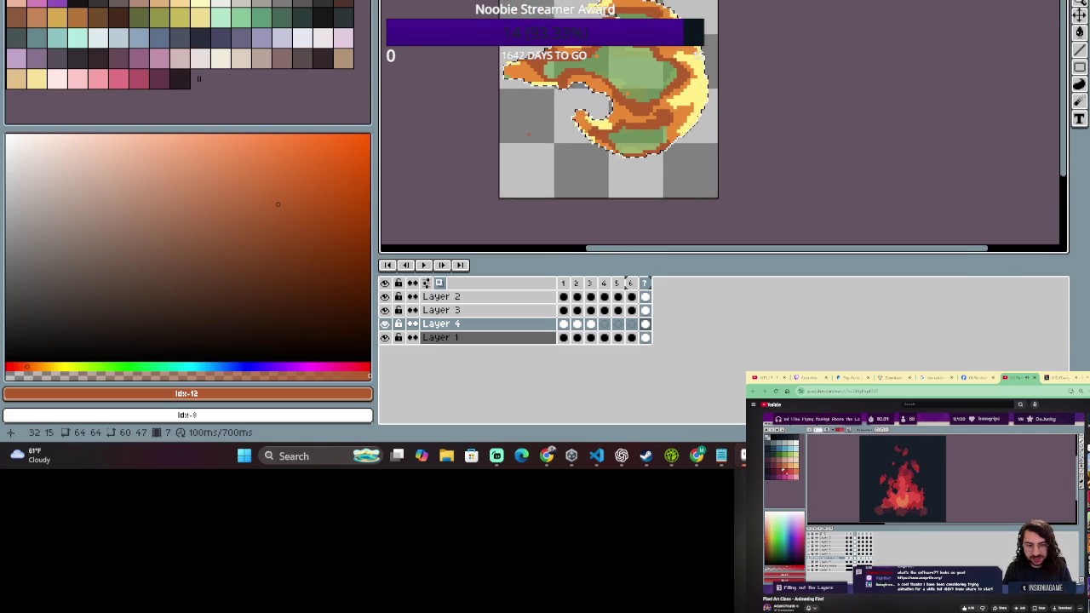
pyautogui.scroll(1, 609, 59)
pyautogui.scroll(-2, 643, 75)
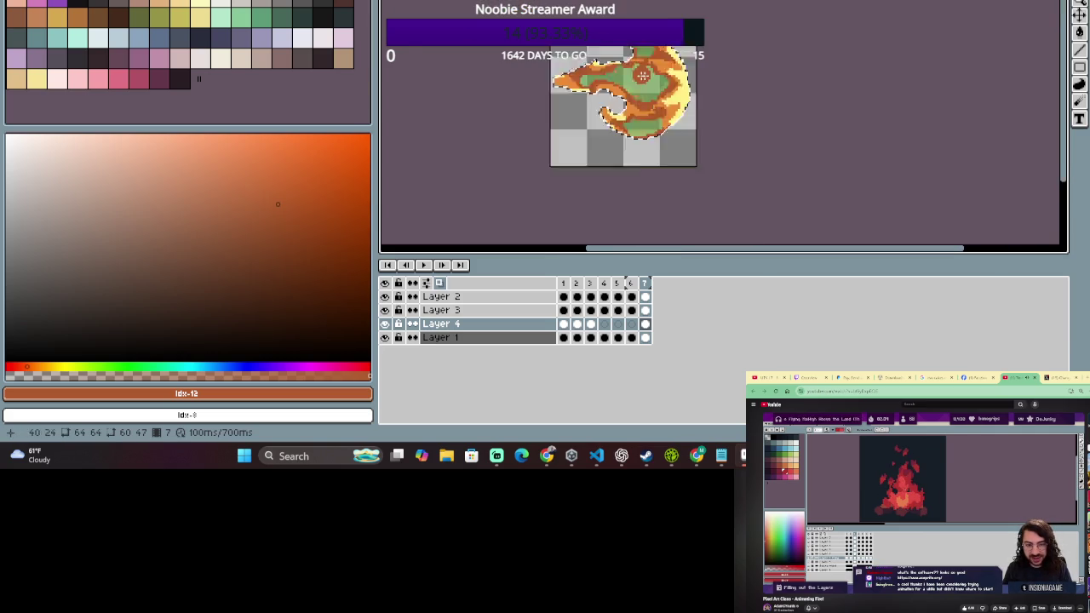
pyautogui.scroll(1, 750, 100)
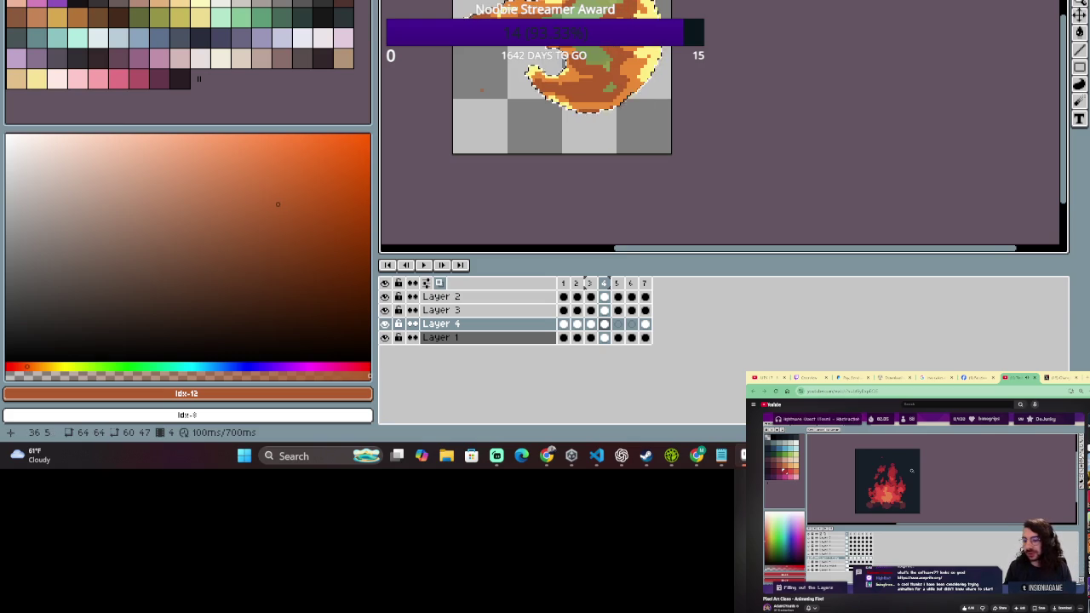
# - Paint orange over the green inside the flame on frame 5 of Layer 4
pyautogui.scroll(-1, 607, 34)
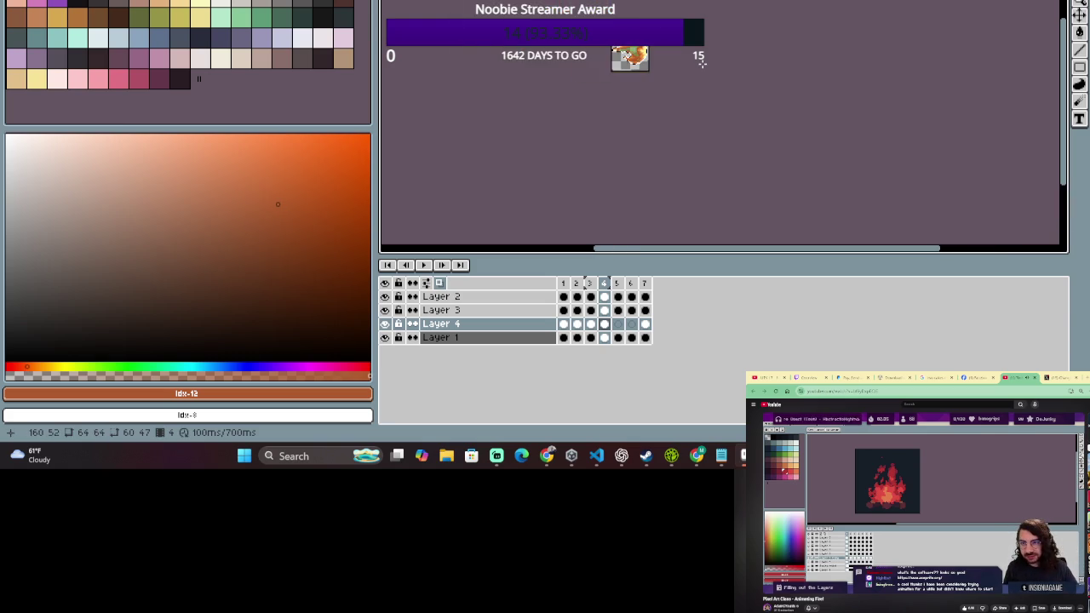
pyautogui.scroll(1, 705, 72)
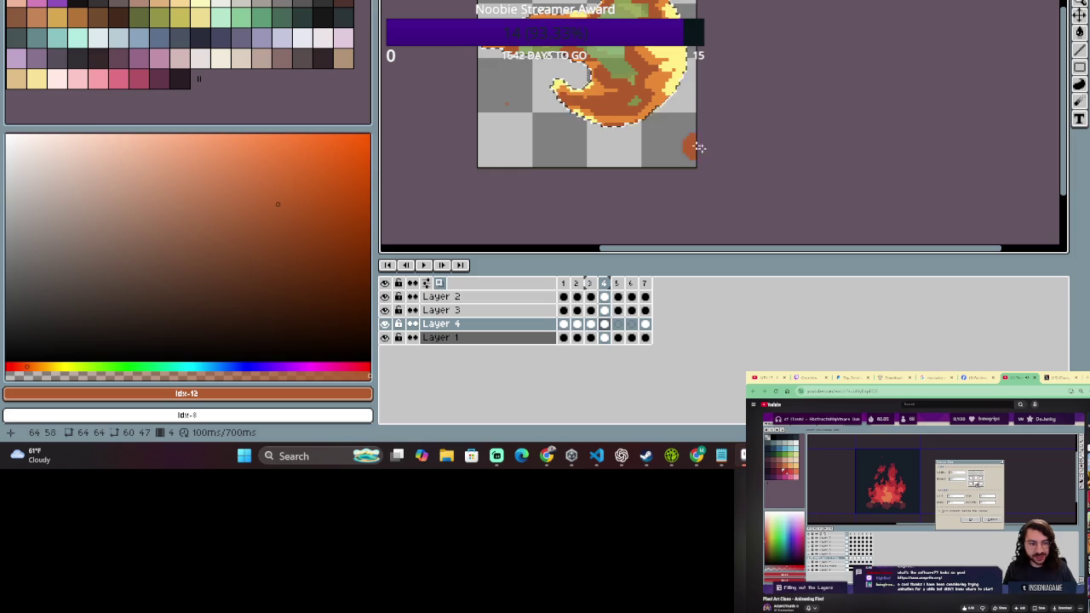
pyautogui.press('Right')
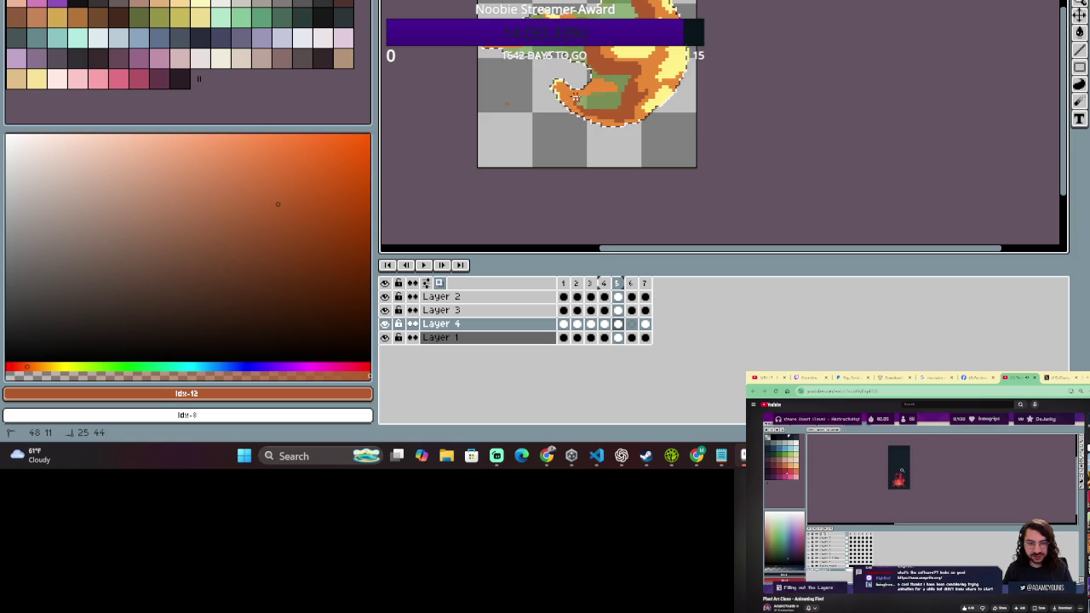
pyautogui.moveTo(573, 122); pyautogui.dragTo(614, 88)
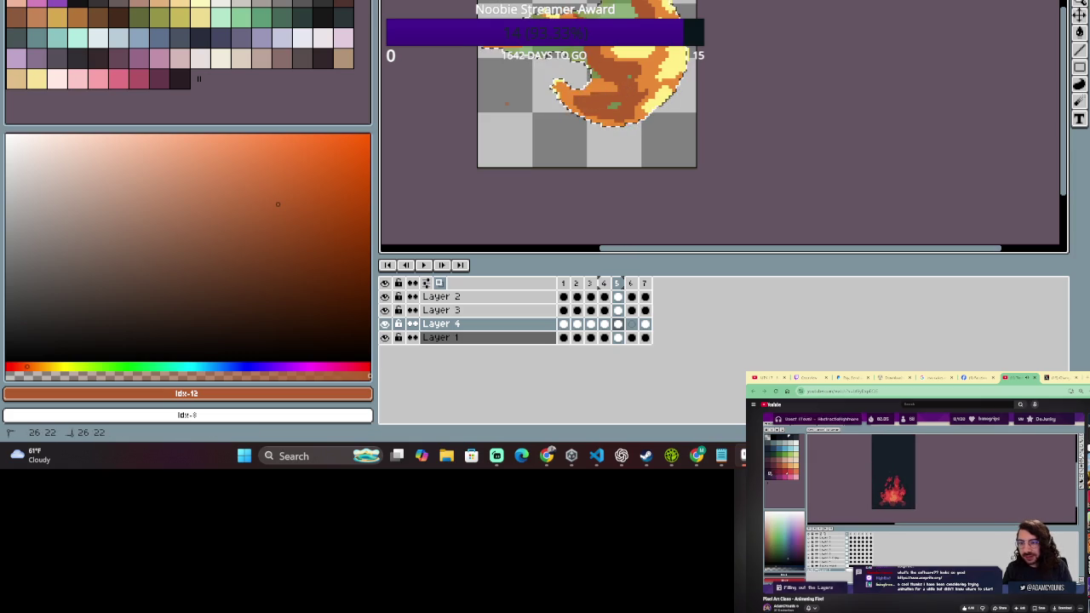
pyautogui.press('Right')
pyautogui.press('Left')
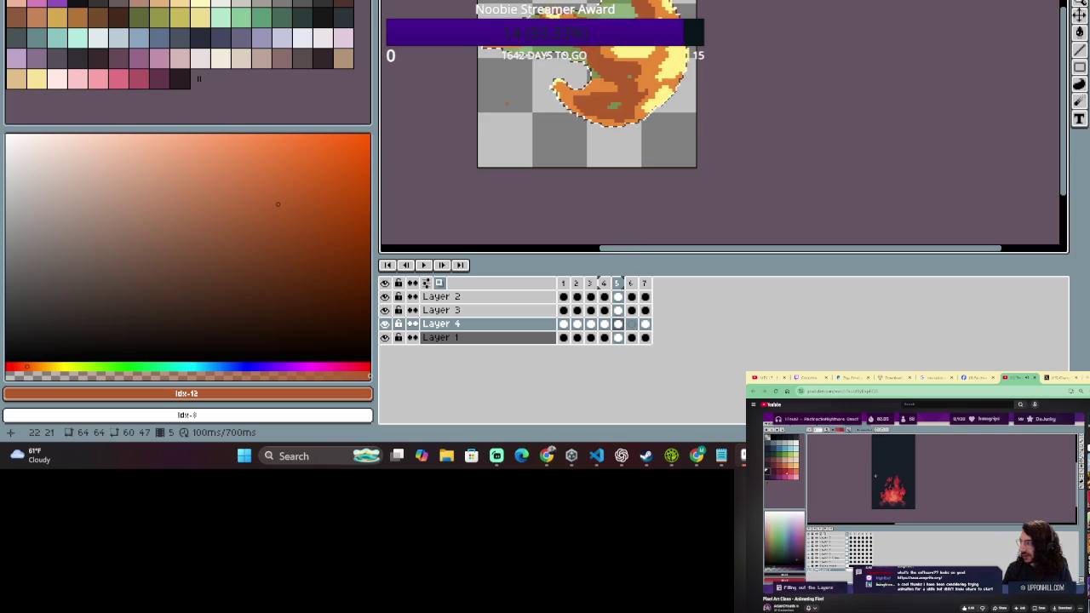
pyautogui.scroll(-1, 563, 26)
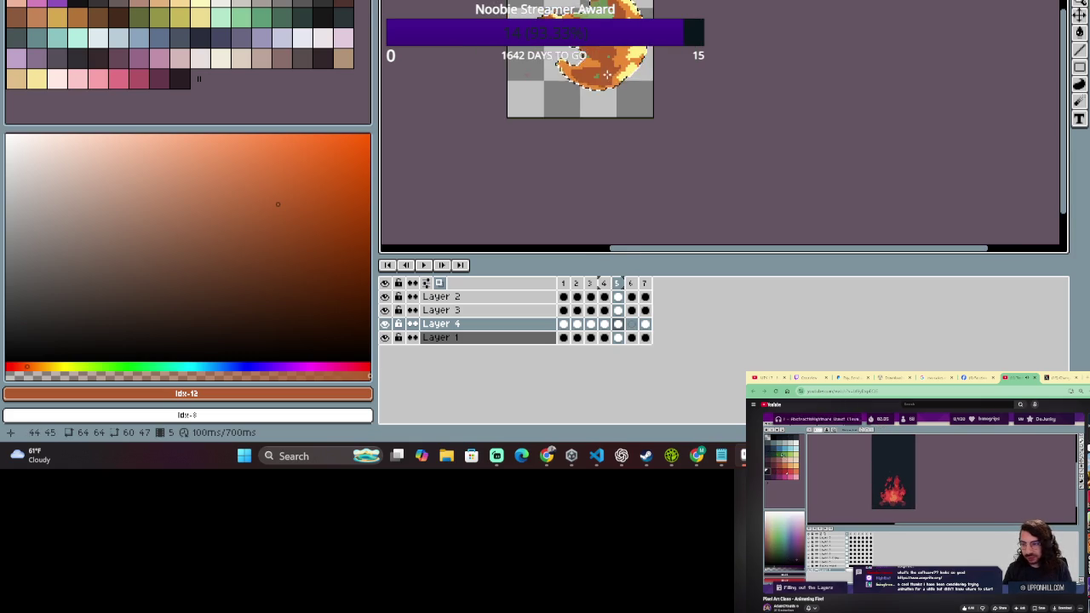
pyautogui.scroll(2, 607, 75)
# - Switch to the Eraser and zoom around frame 5's flame
pyautogui.press('e')
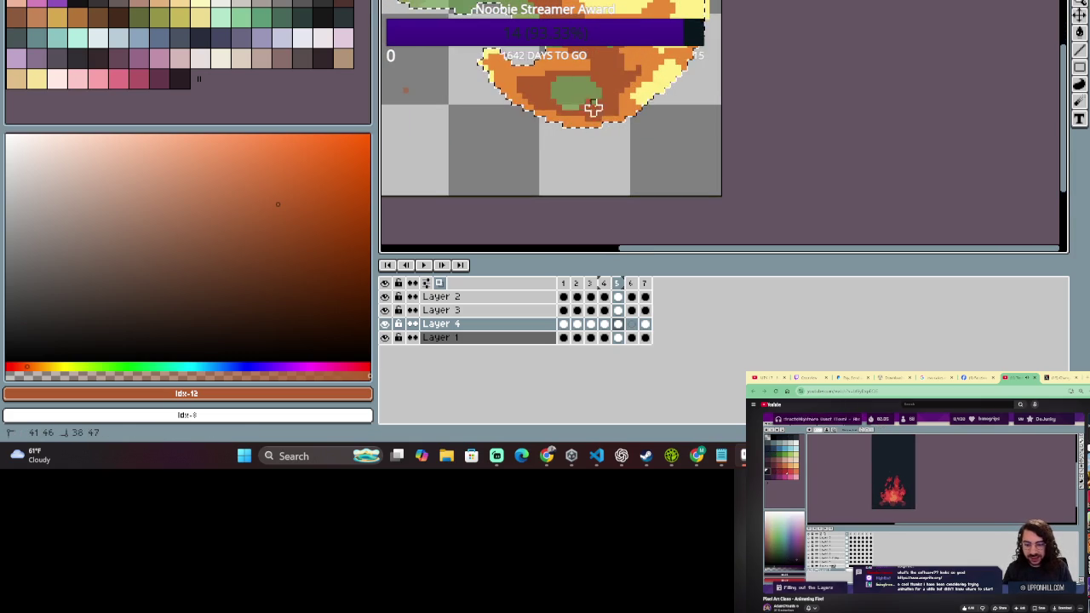
pyautogui.scroll(-1, 593, 107)
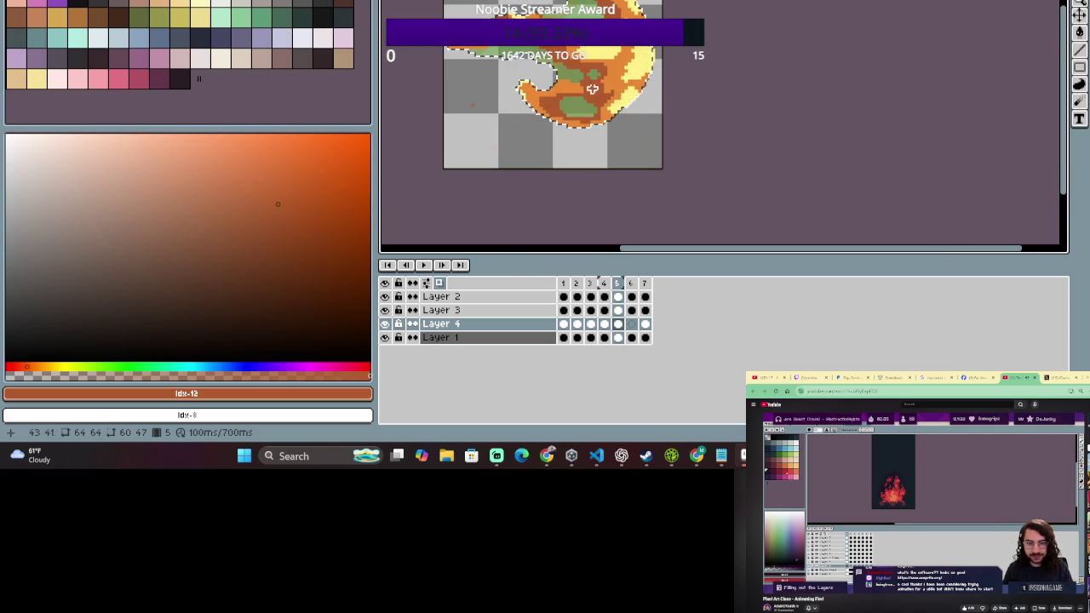
pyautogui.scroll(-1, 539, 83)
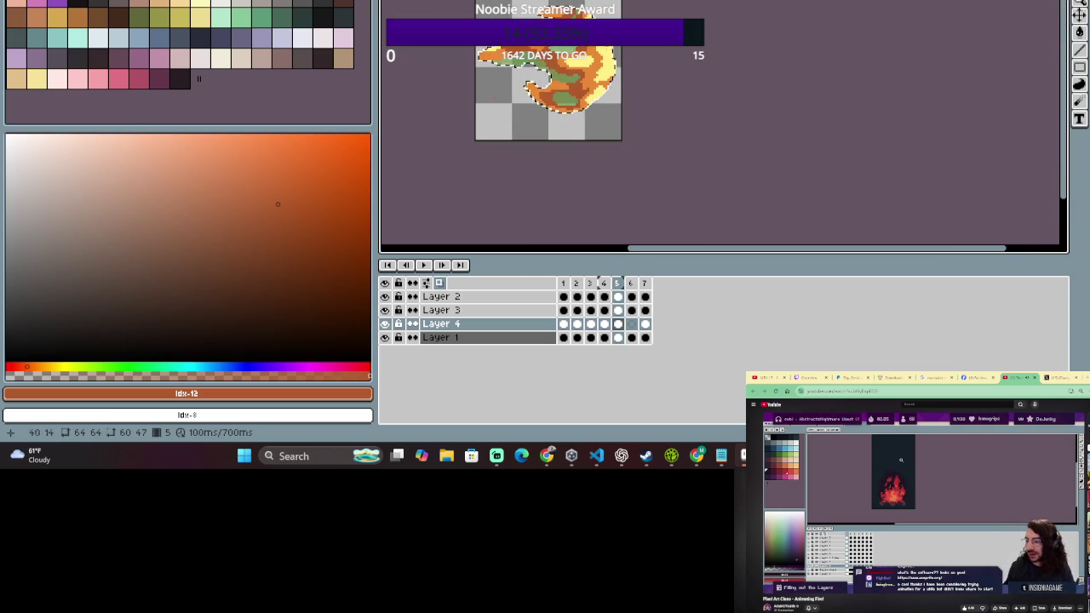
pyautogui.scroll(1, 565, 28)
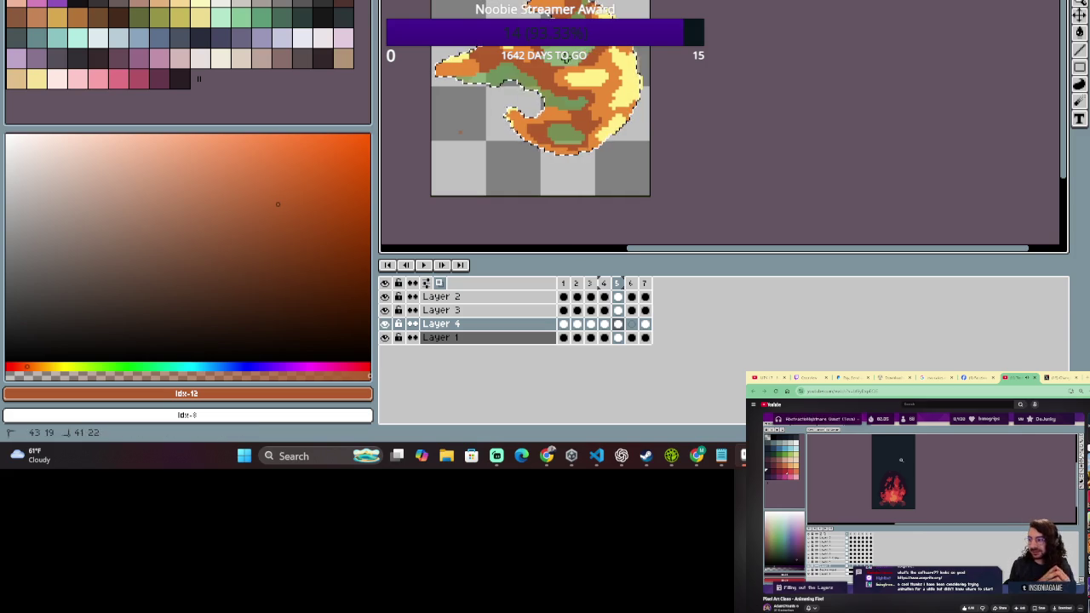
pyautogui.scroll(-2, 569, 51)
pyautogui.scroll(2, 564, 59)
pyautogui.scroll(1, 562, 62)
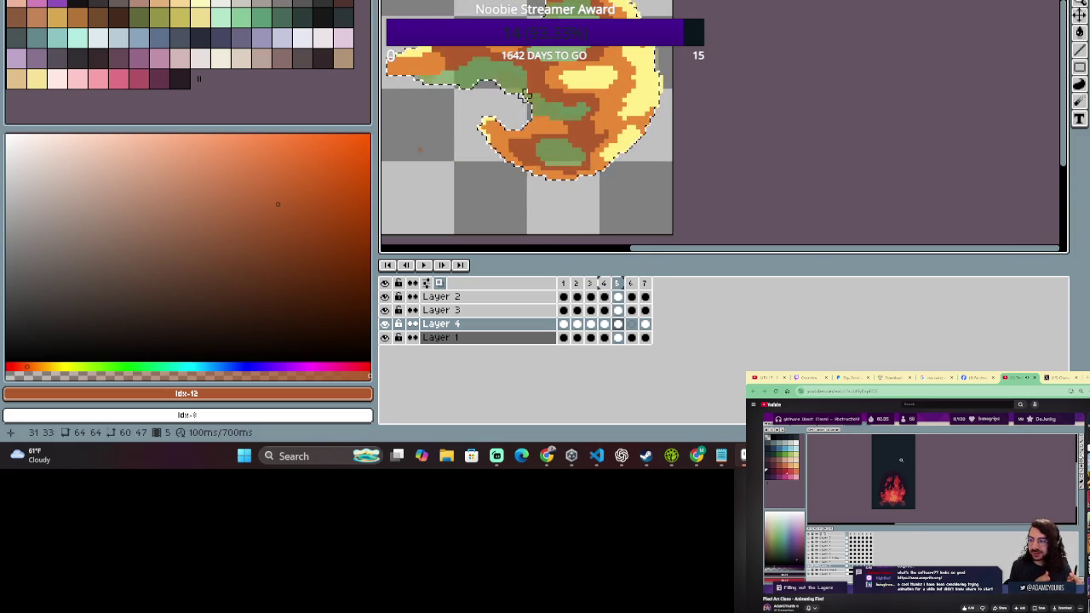
pyautogui.scroll(-1, 525, 109)
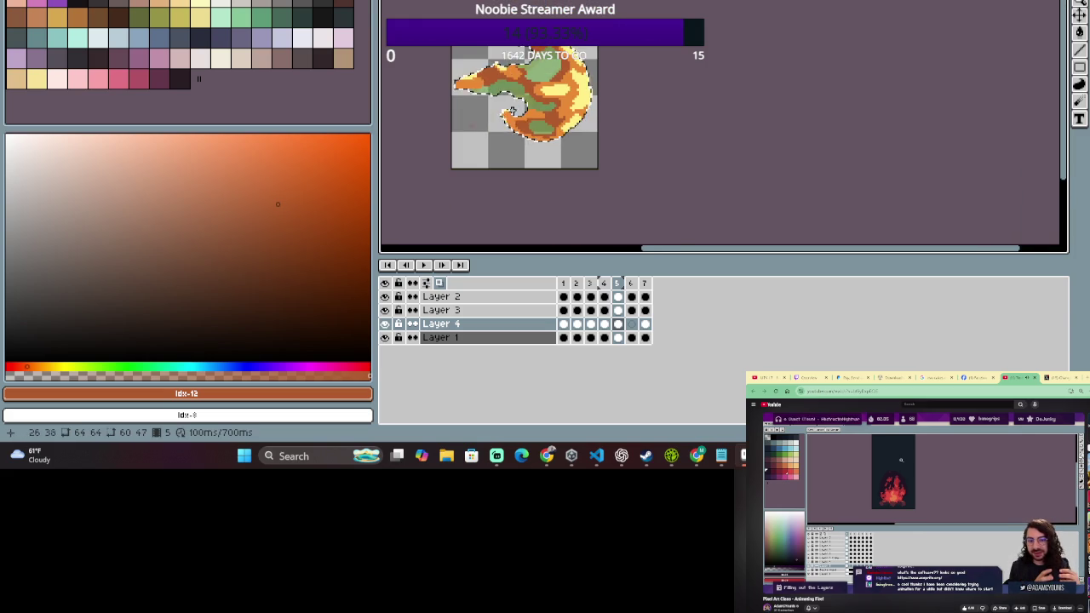
# - Paste the orange patches onto frame 6, nudge them up-left, and play the animation
pyautogui.press('.')
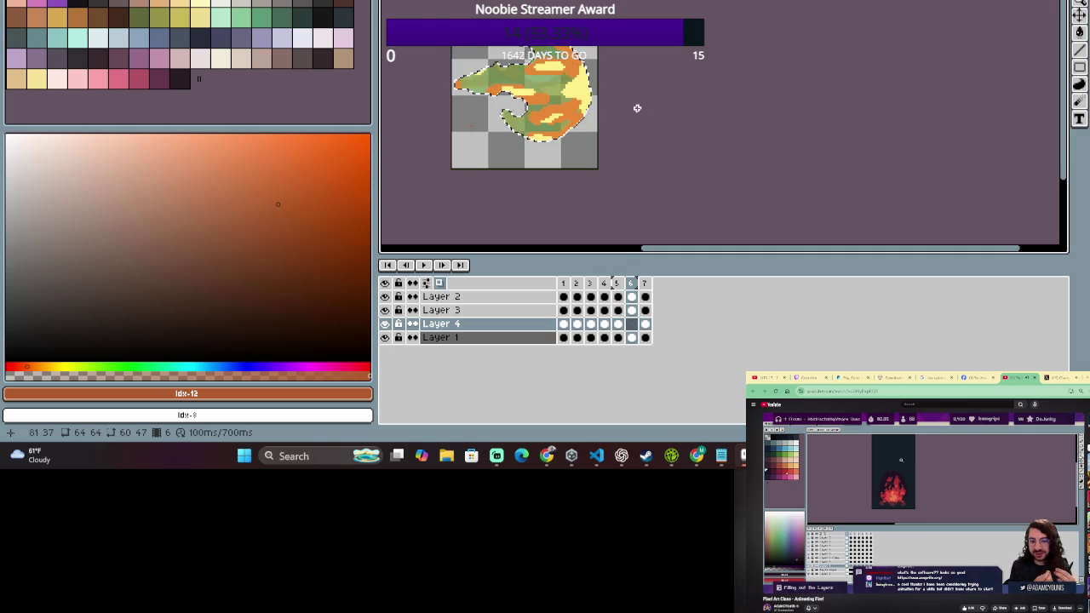
pyautogui.scroll(1, 545, 46)
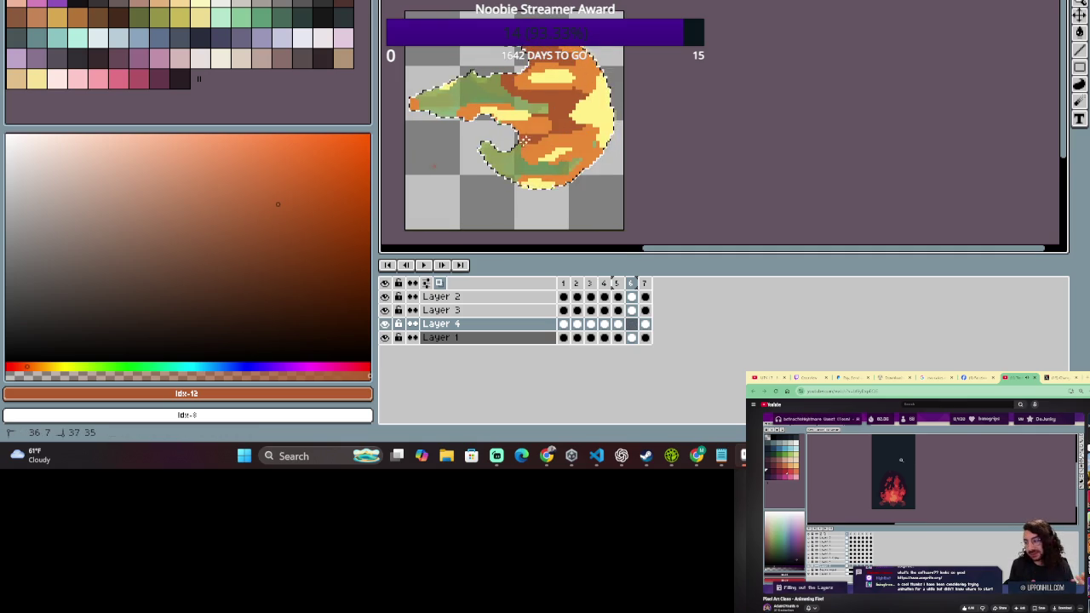
pyautogui.hotkey('ctrl', 'v')
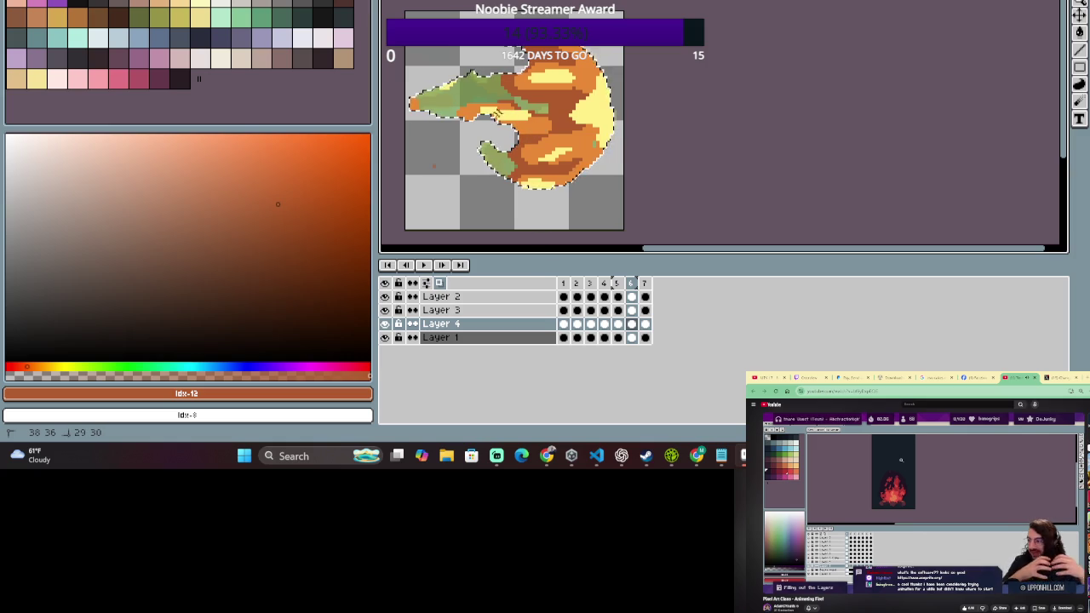
pyautogui.moveTo(414, 104); pyautogui.dragTo(412, 102)
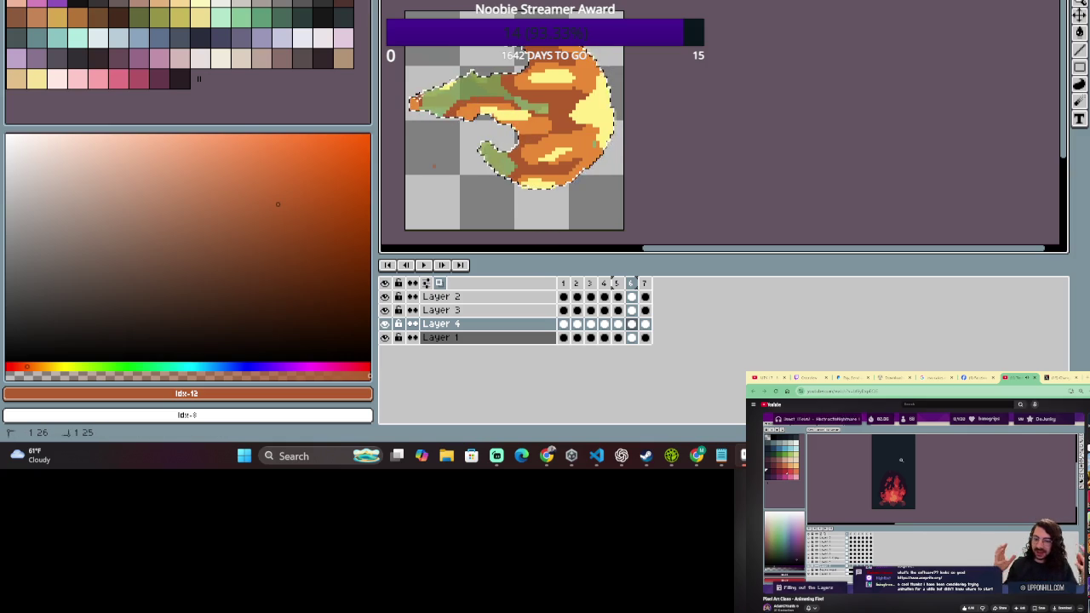
pyautogui.scroll(1, 562, 111)
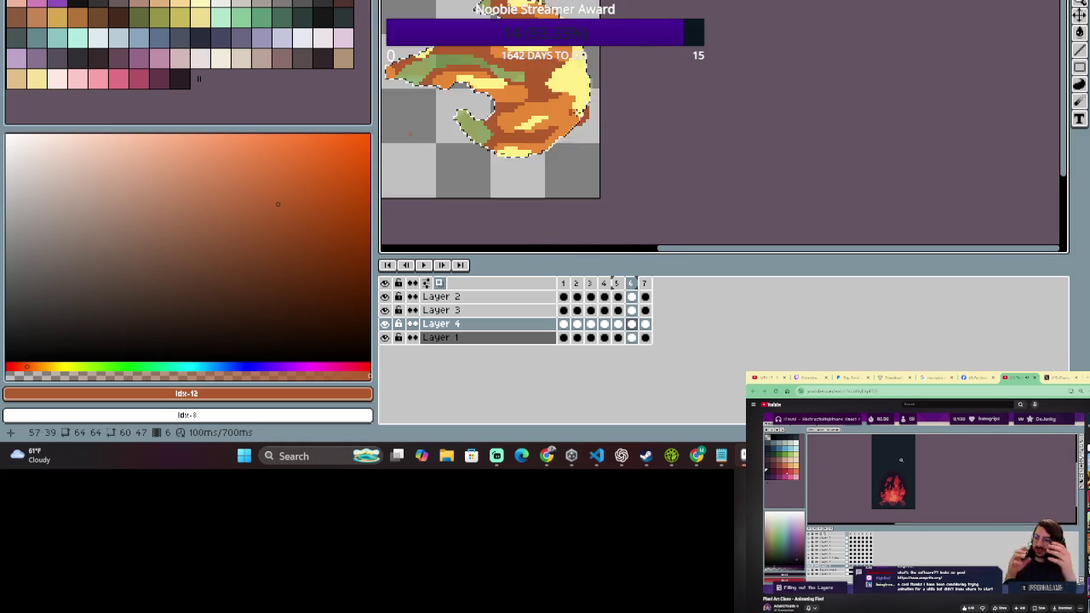
pyautogui.press('Return')
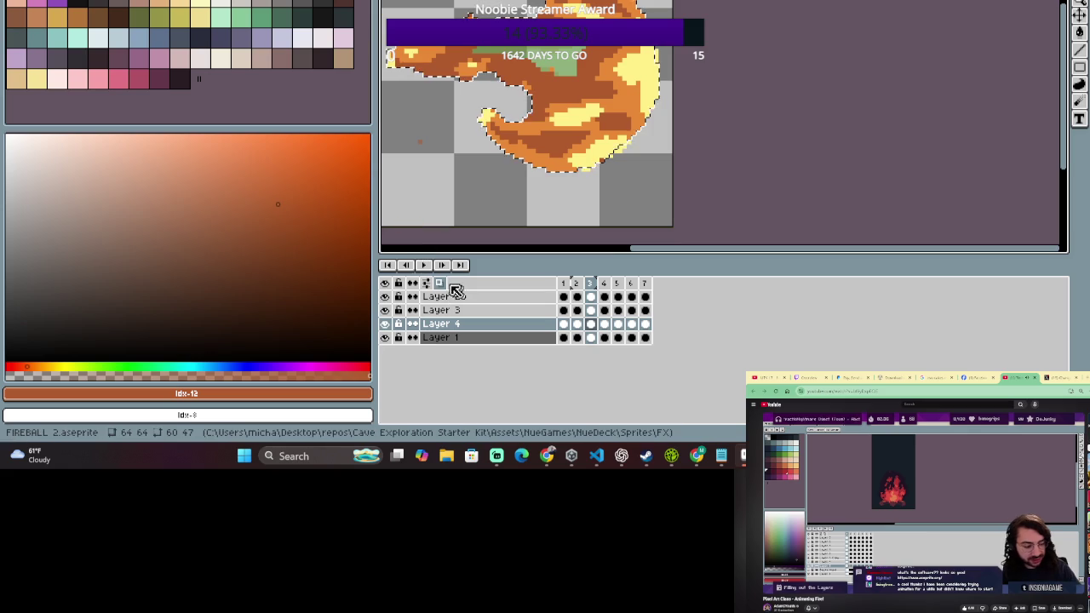
pyautogui.scroll(-1, 451, 147)
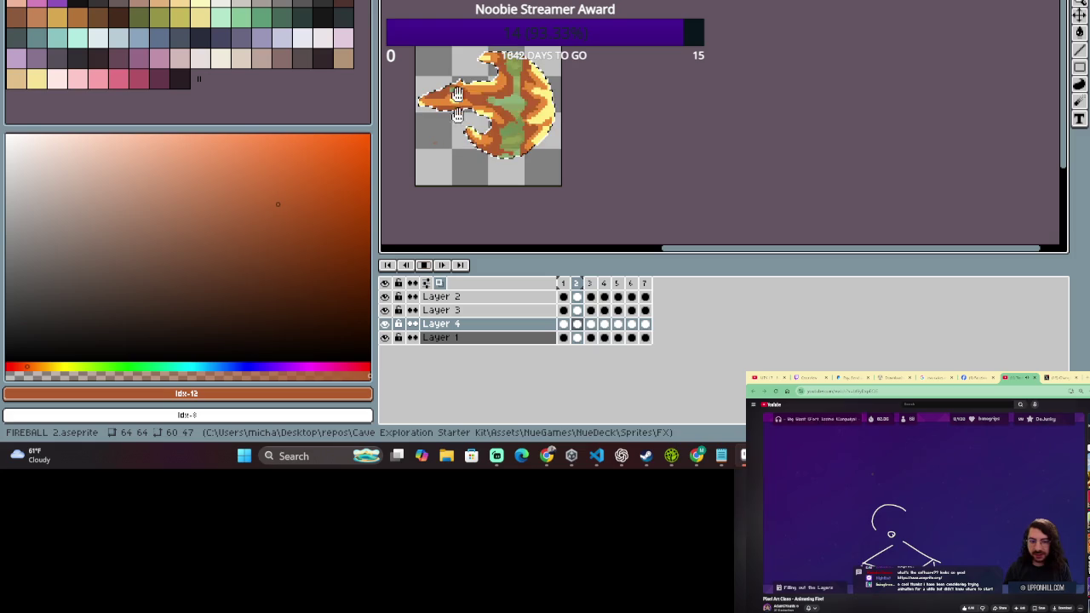
# - Hide Layer 1's green fill and add a new Layer 5
pyautogui.click(386, 339)
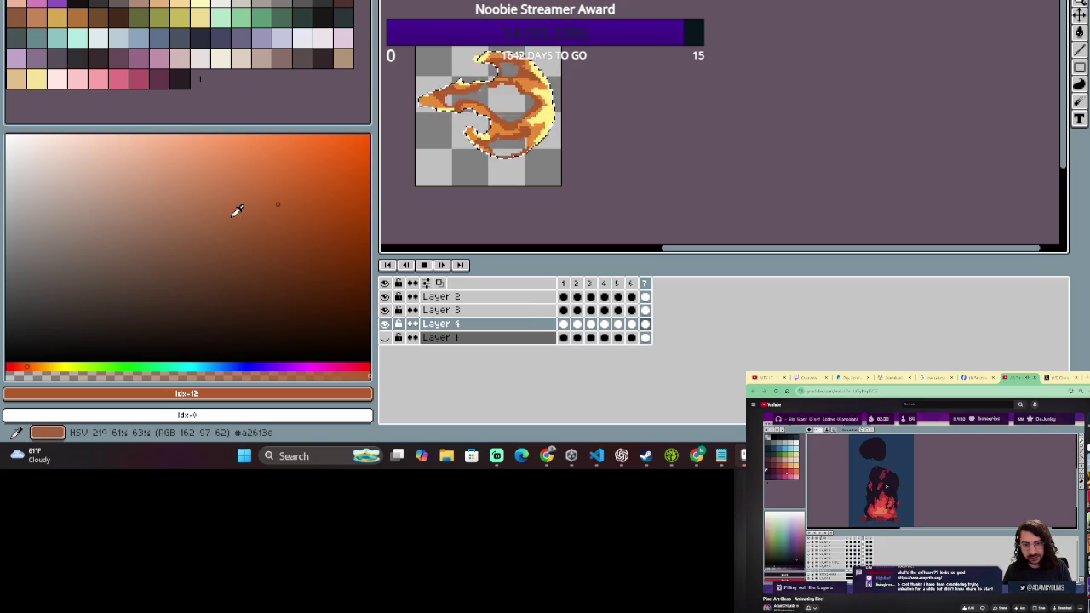
pyautogui.hotkey('shift', 'n')
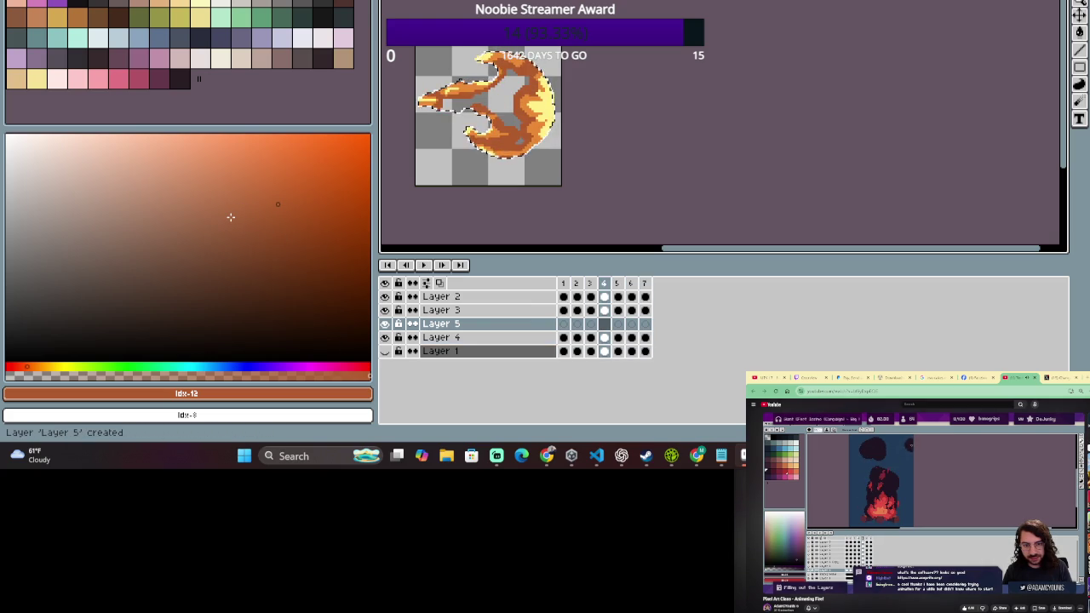
# - Move Layer 5 below Layer 4 and paint dark red shading into the flame's centre
pyautogui.click(478, 325)
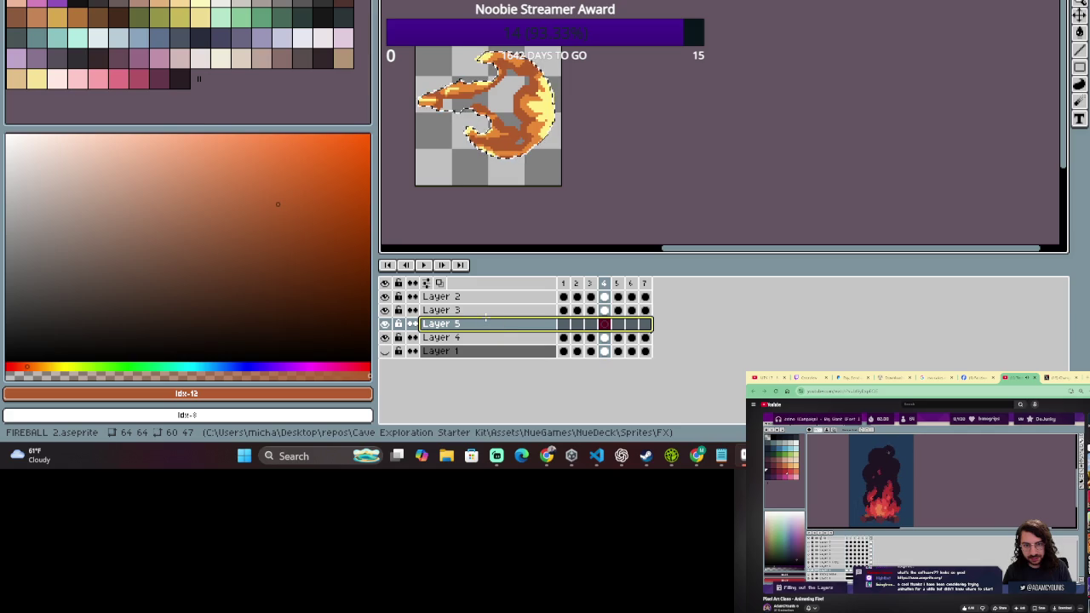
pyautogui.moveTo(487, 324); pyautogui.dragTo(482, 342)
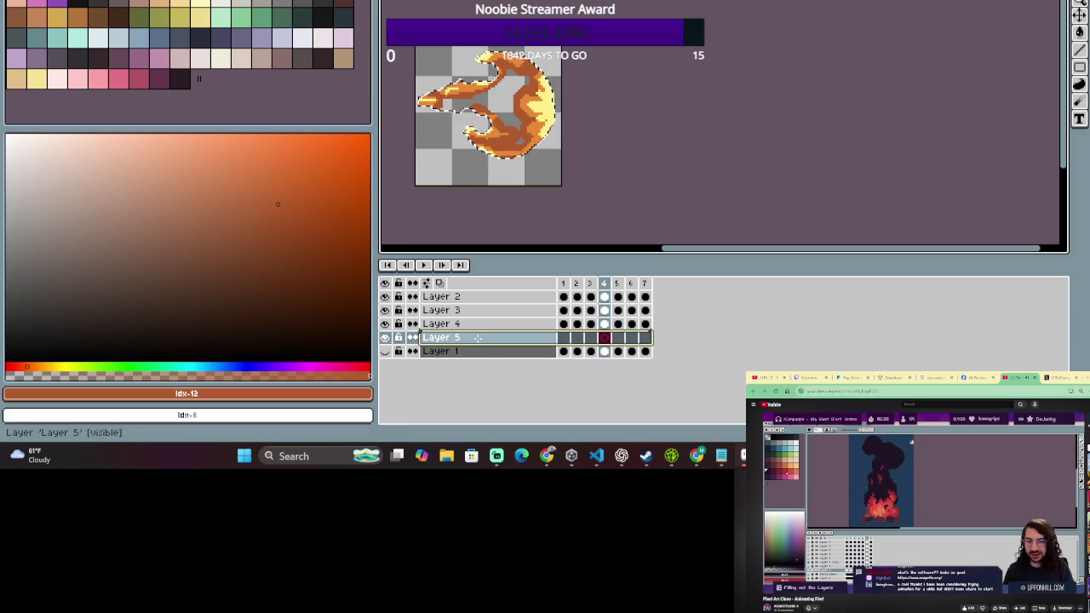
pyautogui.keyDown('alt'); pyautogui.click(460, 102); pyautogui.keyUp('alt')
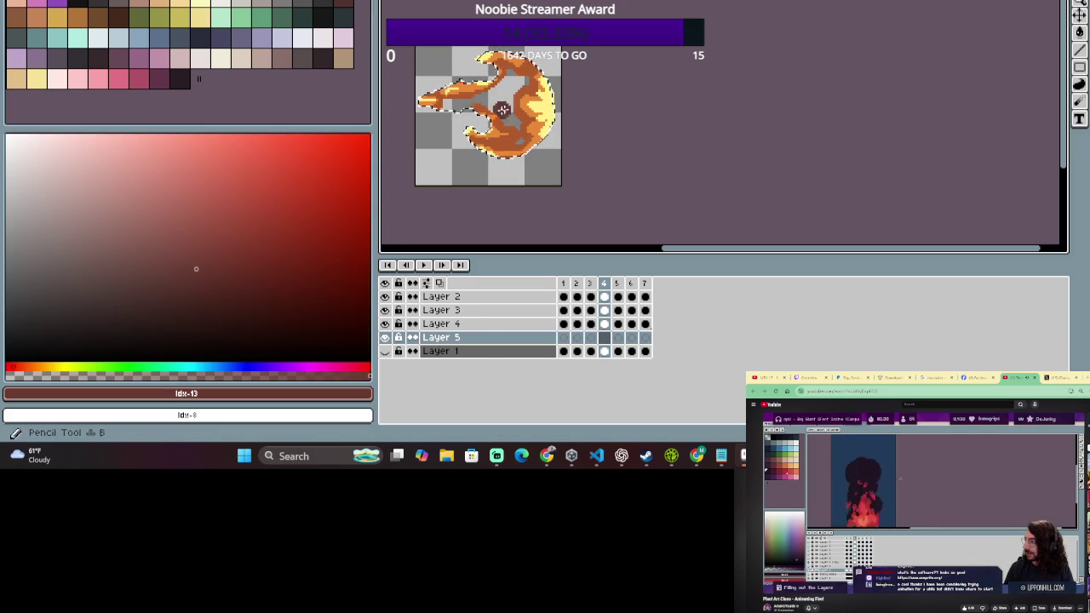
pyautogui.moveTo(444, 104); pyautogui.dragTo(516, 122)
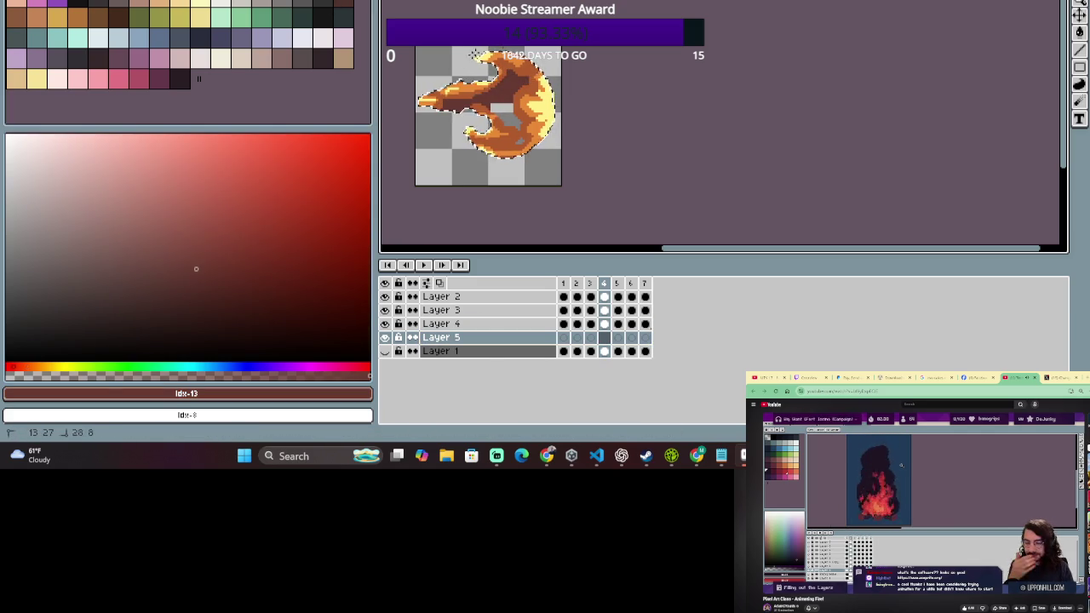
# - Step through frames 5, 6 and 7 and clear the cel selection
pyautogui.click(620, 283)
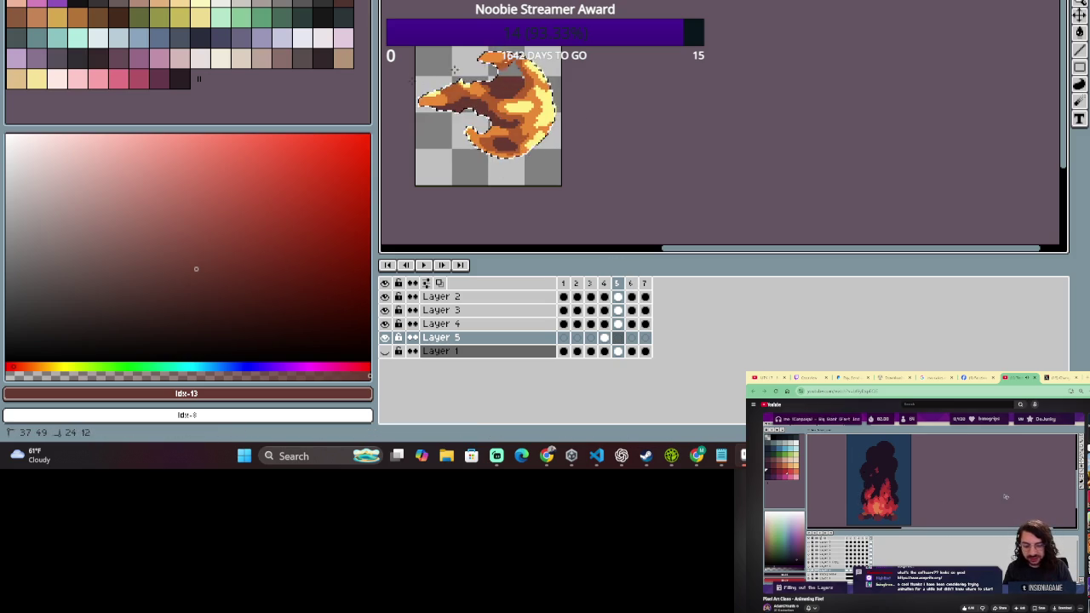
pyautogui.click(630, 283)
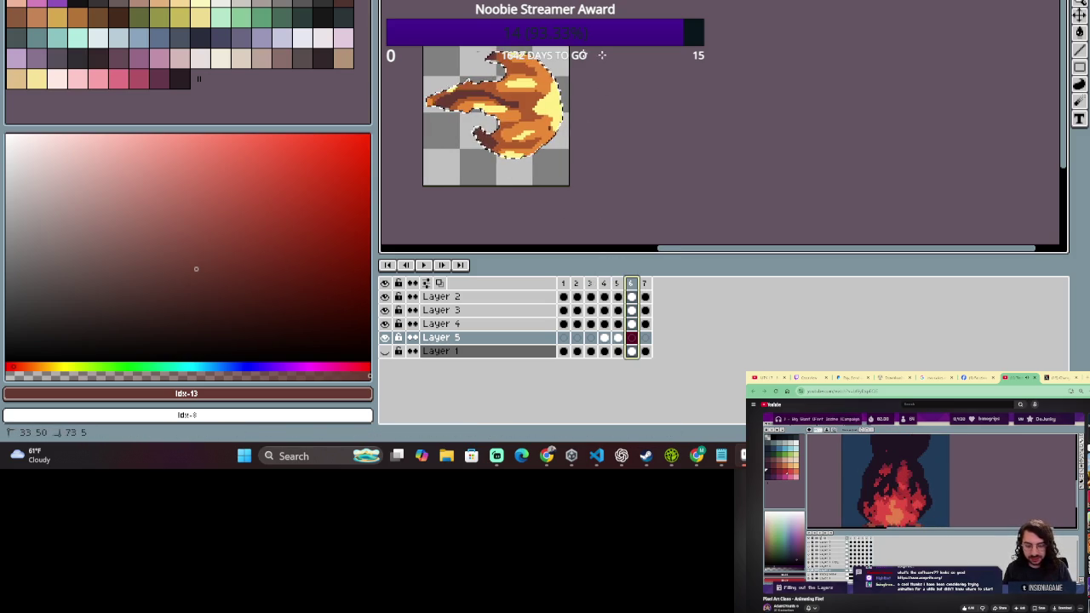
pyautogui.click(645, 285)
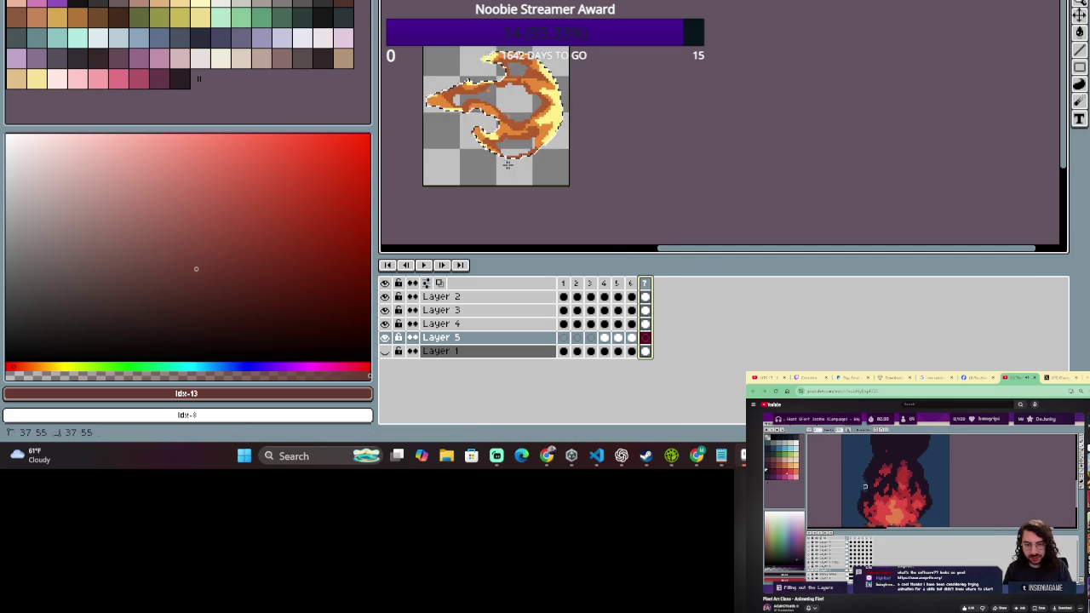
pyautogui.hscroll(-2, 596, 85)
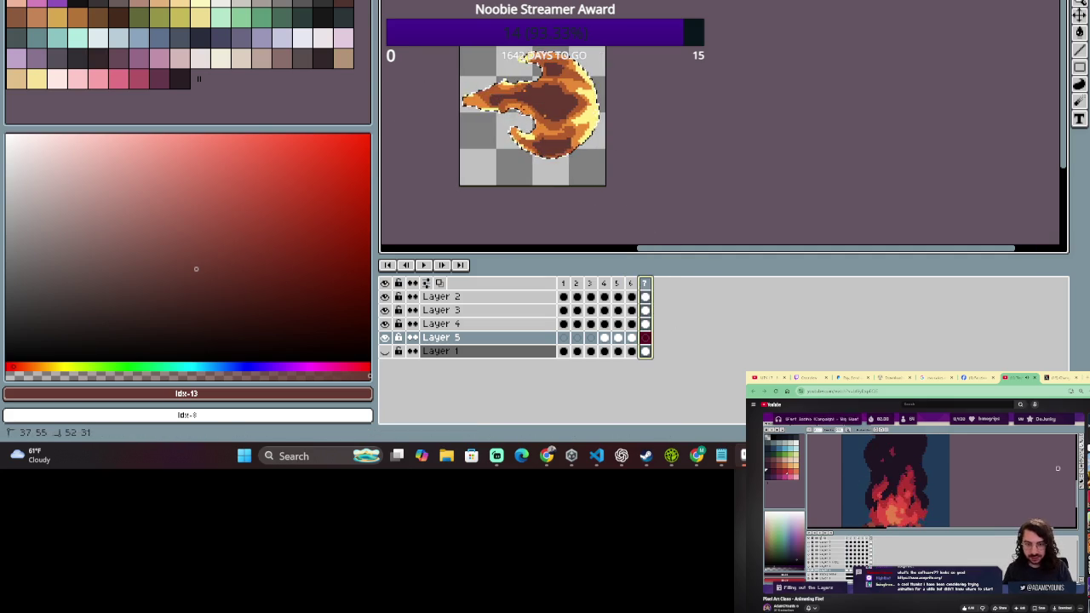
pyautogui.press('Return')
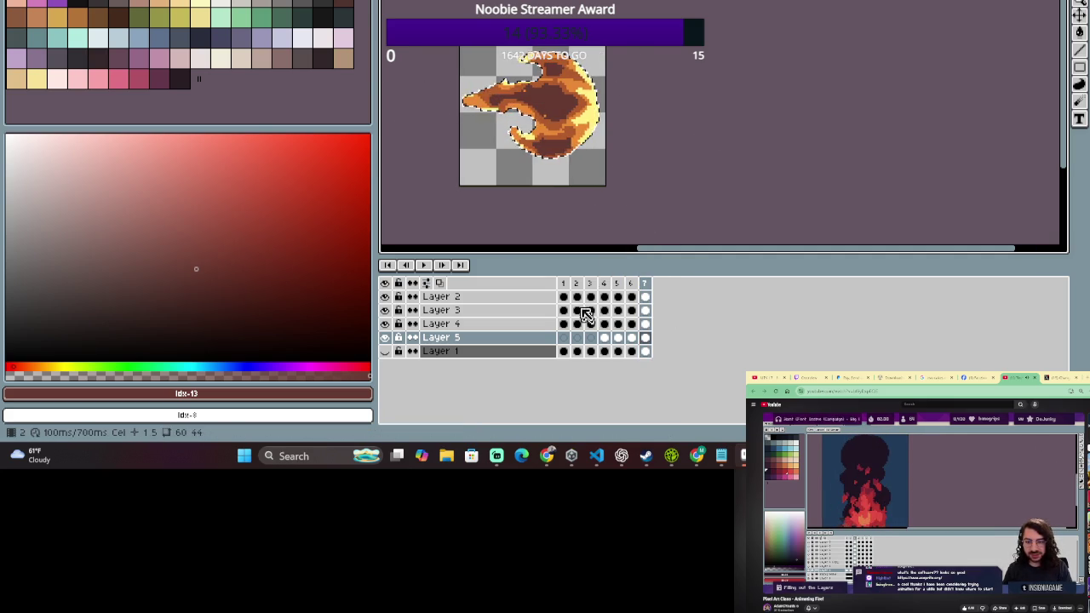
# - Step from frame 1 through frame 5, then start the animation playing
pyautogui.click(563, 284)
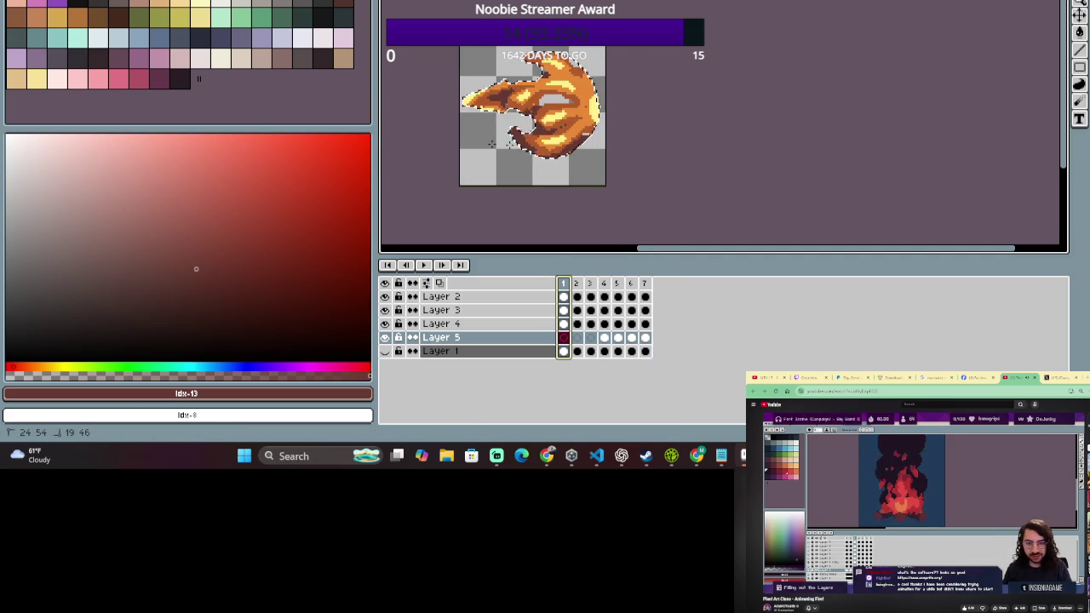
pyautogui.hscroll(-1, 492, 145)
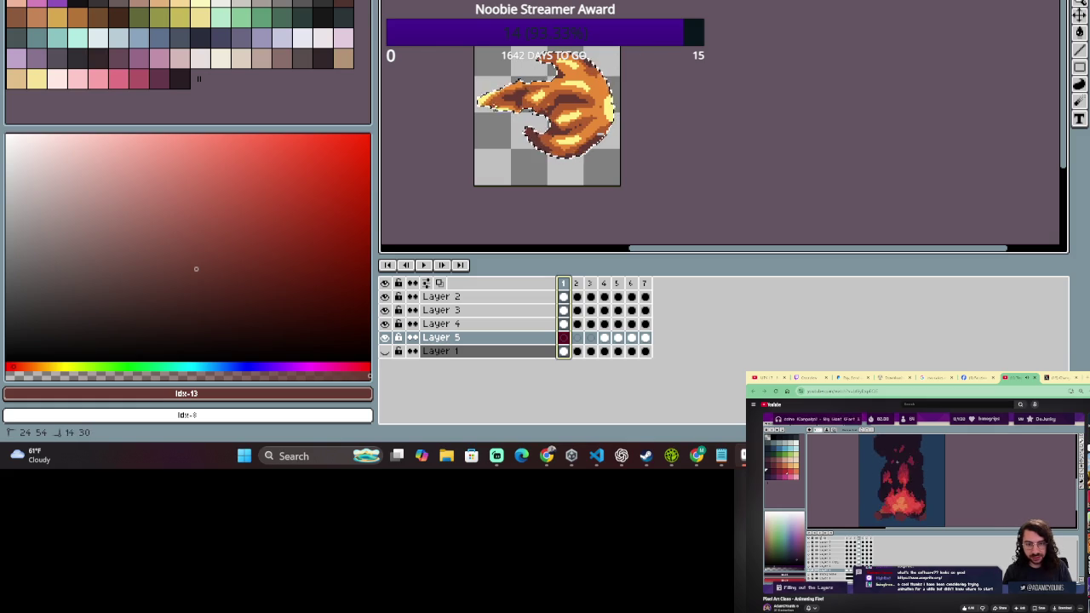
pyautogui.click(575, 283)
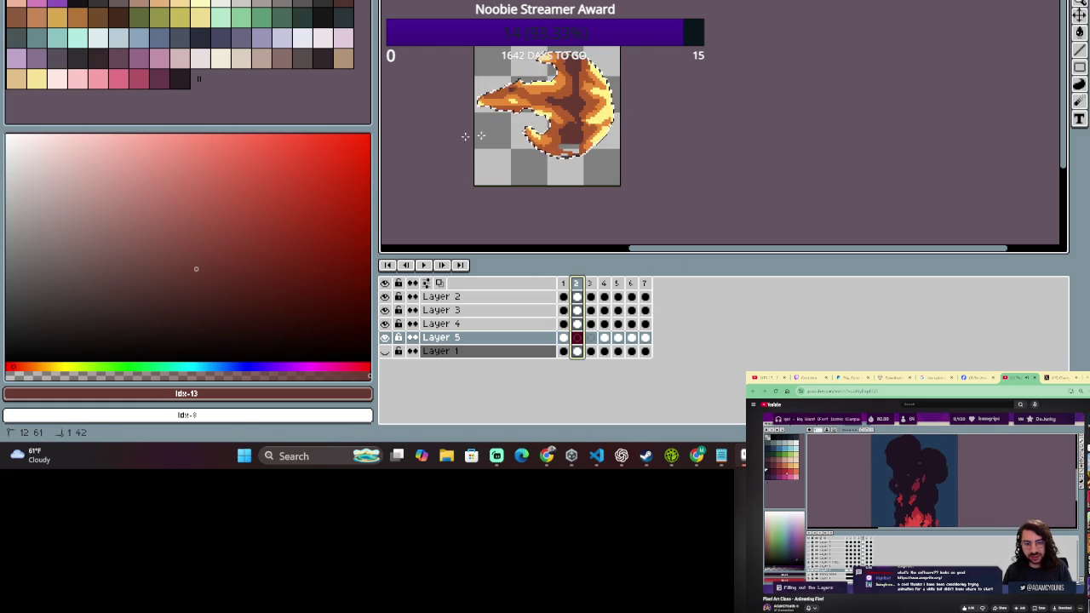
pyautogui.click(593, 283)
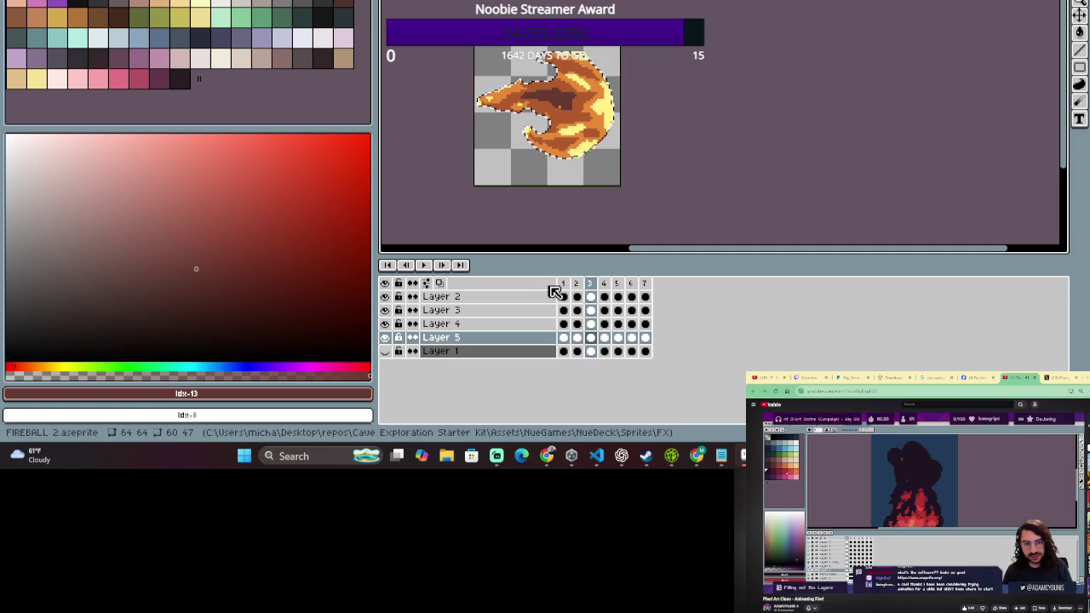
pyautogui.click(604, 283)
pyautogui.click(618, 283)
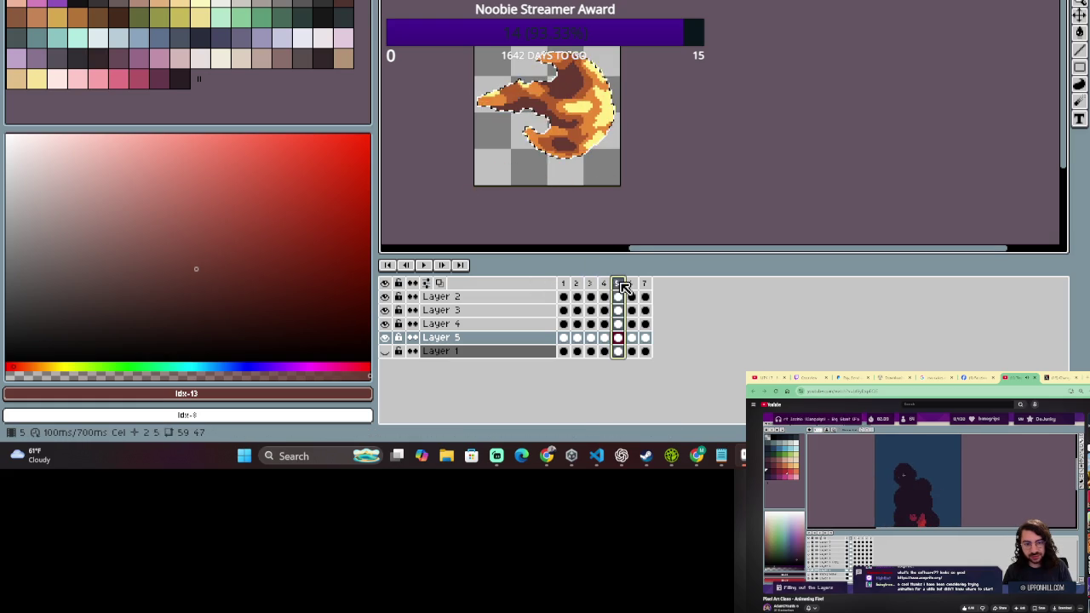
pyautogui.click(431, 267)
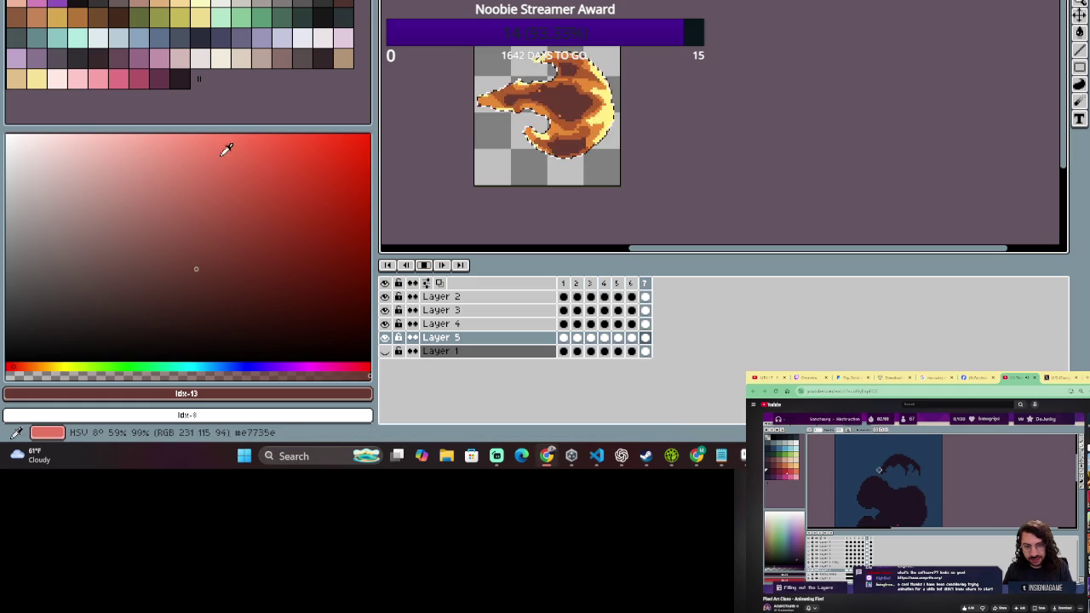
pyautogui.hotkey('alt', 'Tab')
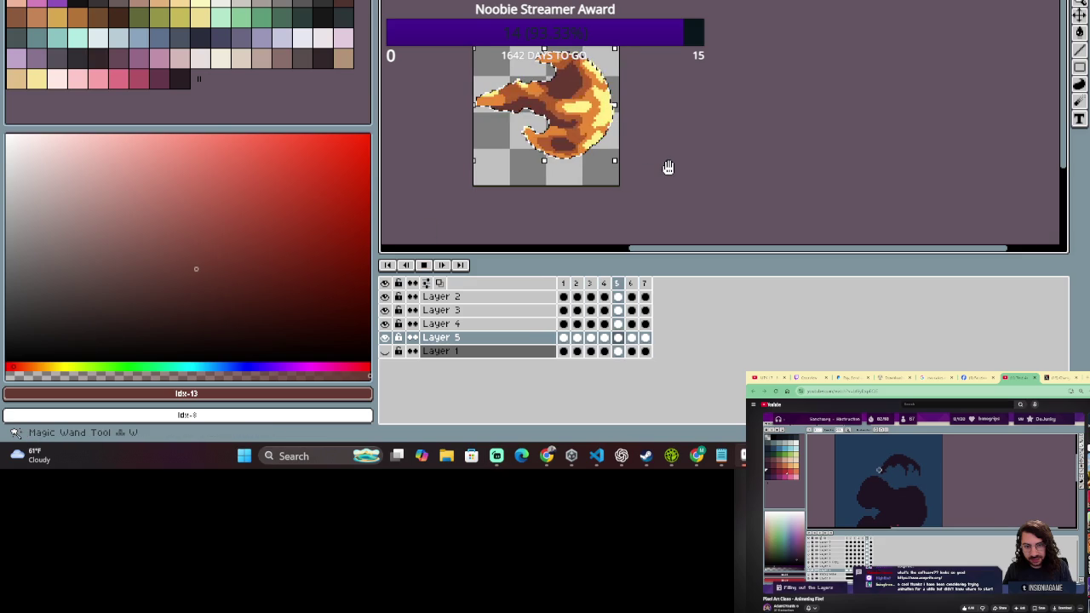
# - Switch to Rectangular Marquee, stop and replay the animation, then save FIREBALL 2.aseprite
pyautogui.press('m')
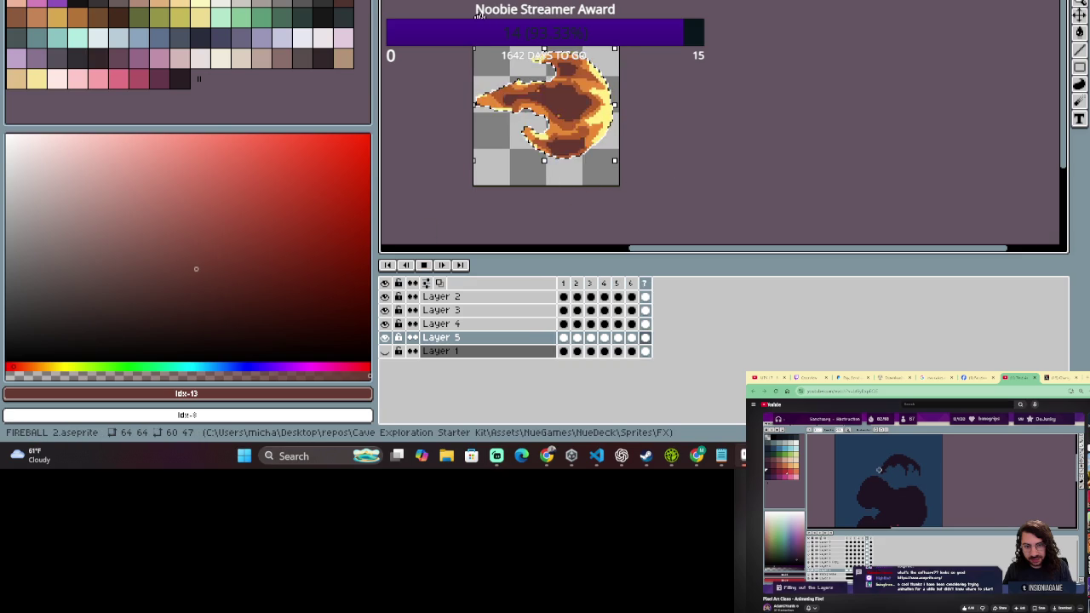
pyautogui.click(424, 265)
pyautogui.click(440, 163)
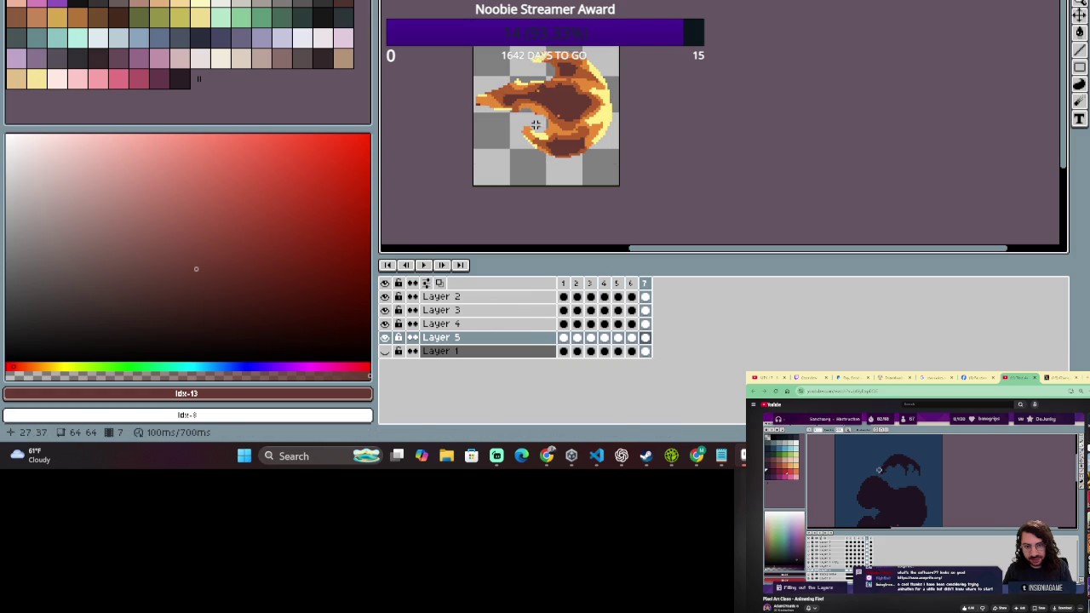
pyautogui.click(425, 265)
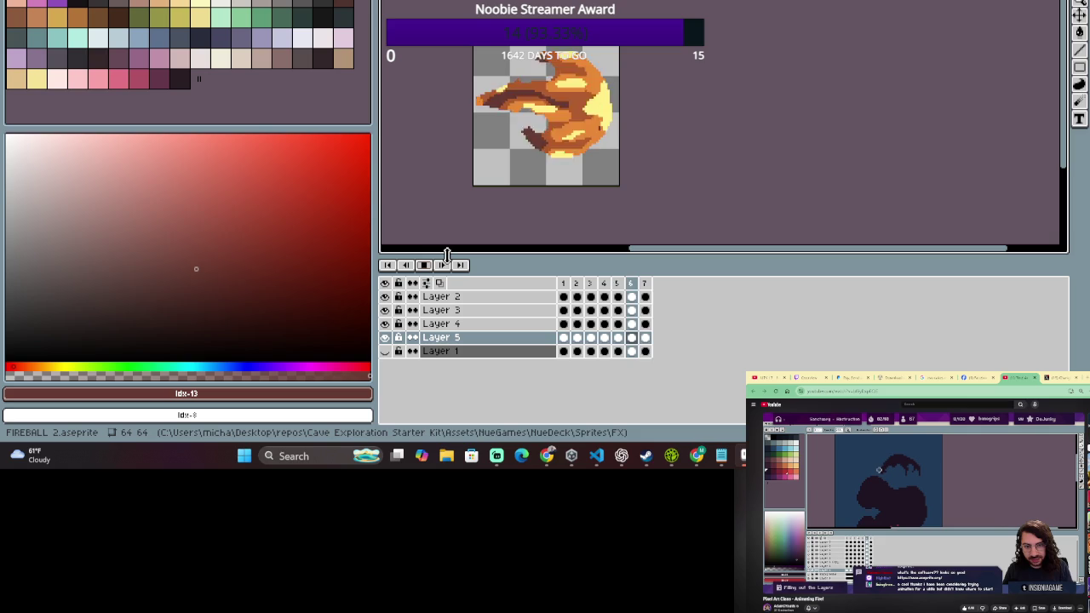
pyautogui.hotkey('ctrl', 's')
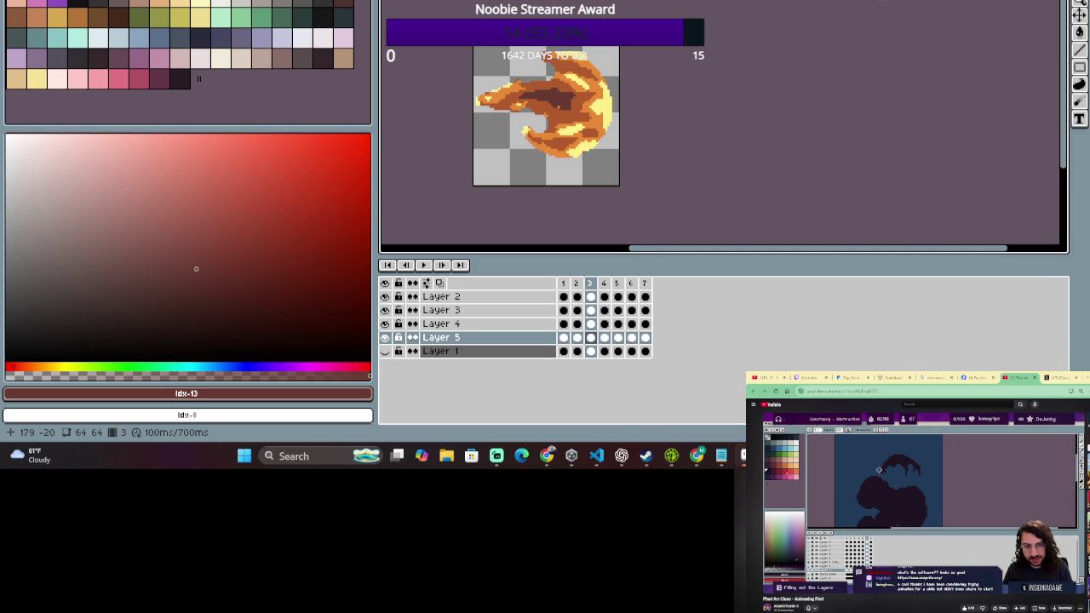
# - Zoom in on the fireball sprite, play it, then switch to Visual Studio
pyautogui.press('4')
pyautogui.scroll(-2, 857, 11)
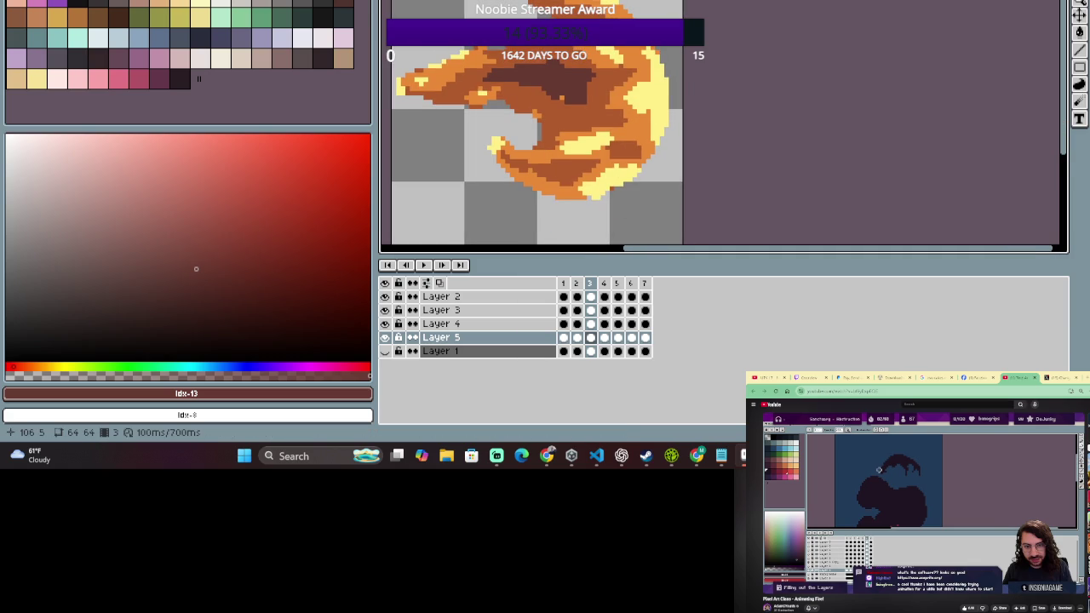
pyautogui.scroll(-1, 852, 14)
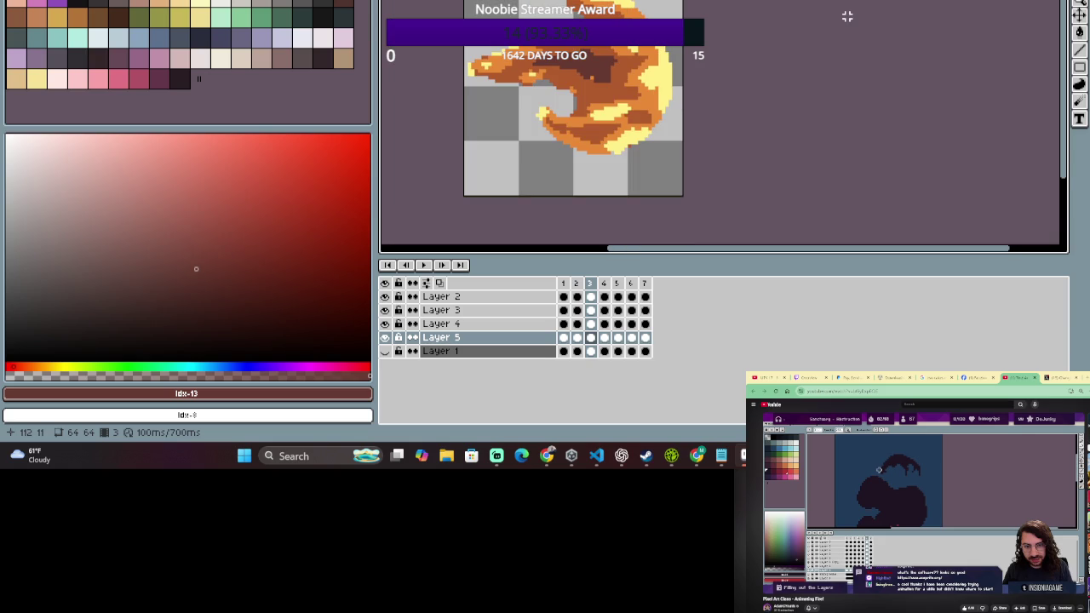
pyautogui.scroll(-1, 847, 16)
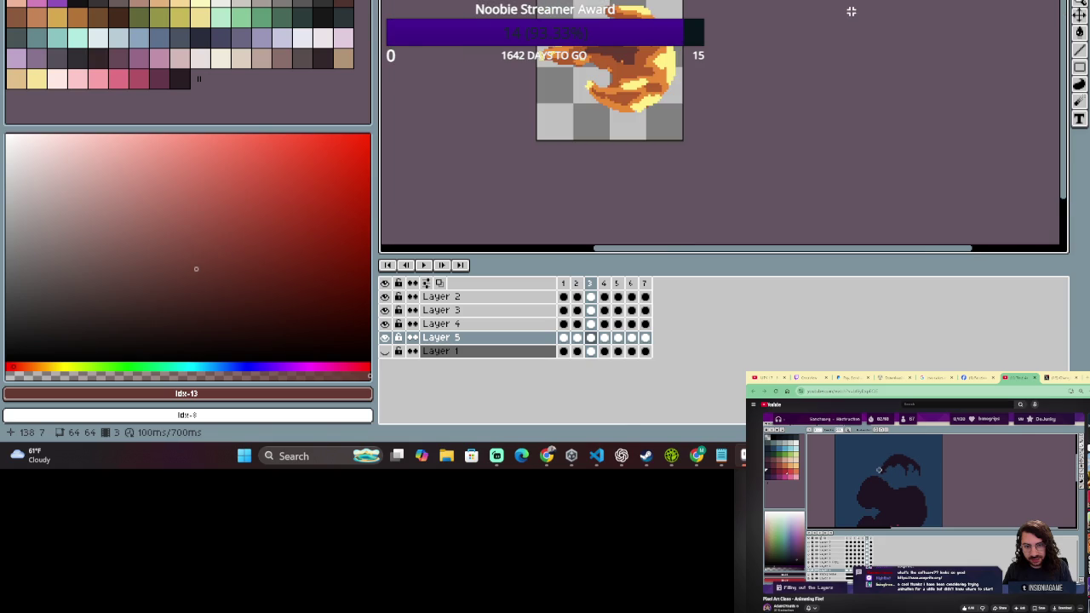
pyautogui.click(421, 265)
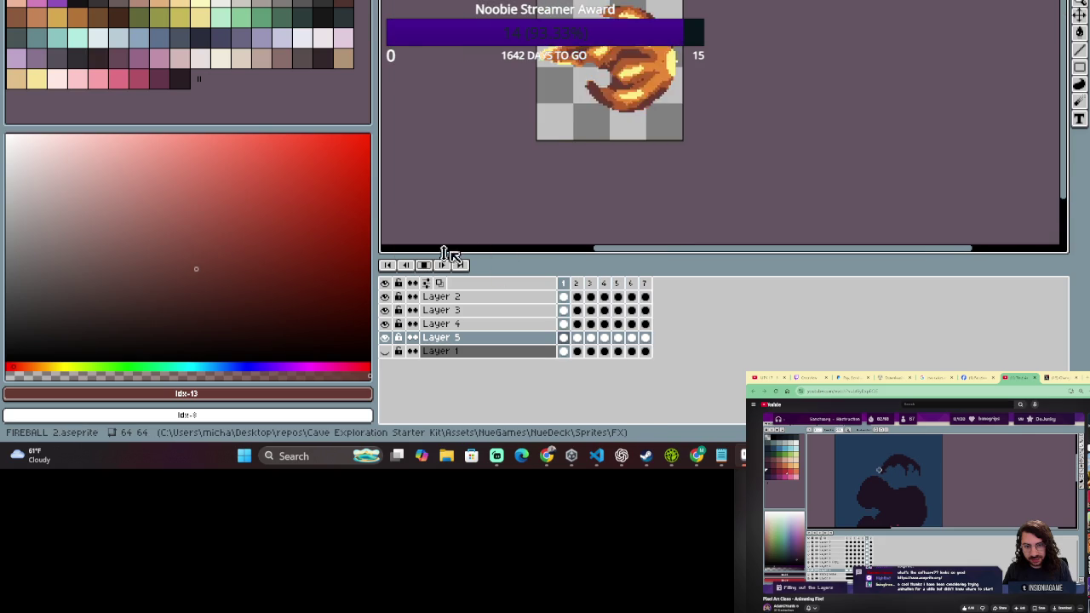
pyautogui.scroll(-1, 496, 185)
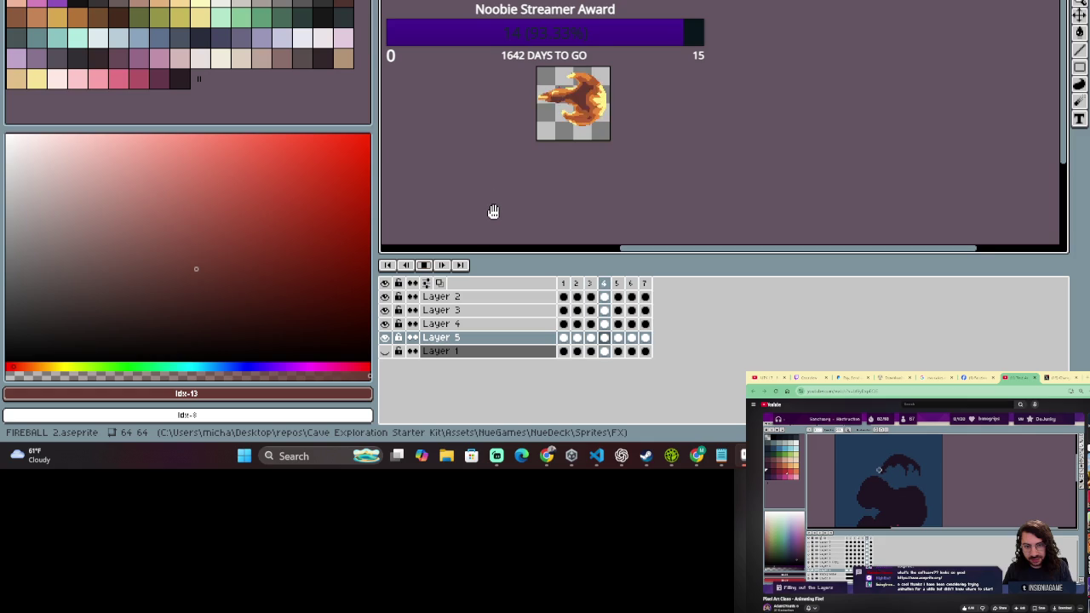
pyautogui.scroll(1, 493, 211)
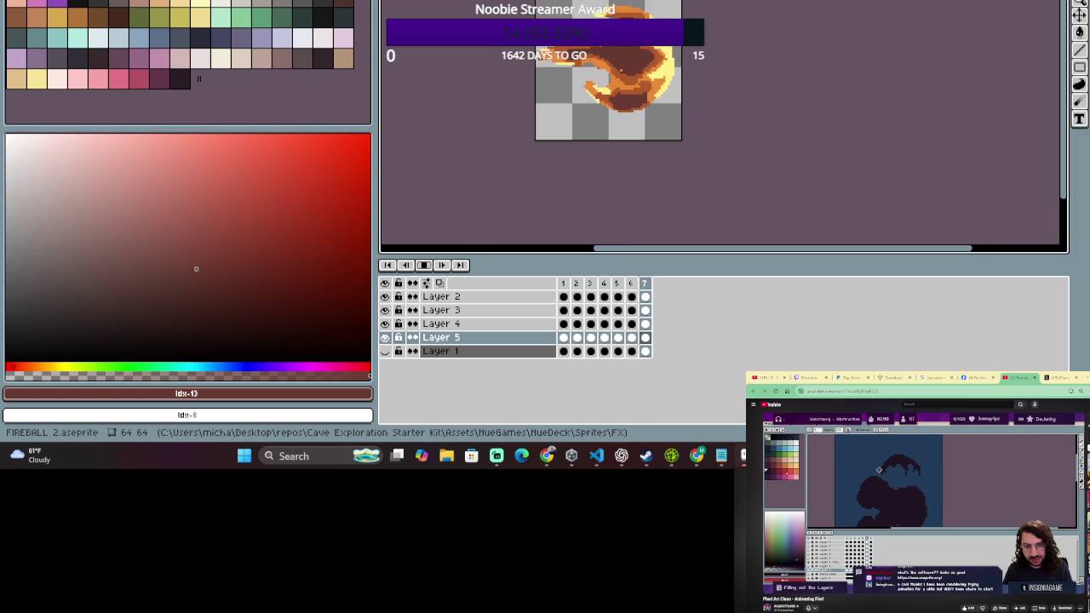
pyautogui.hotkey('alt', 'Tab')
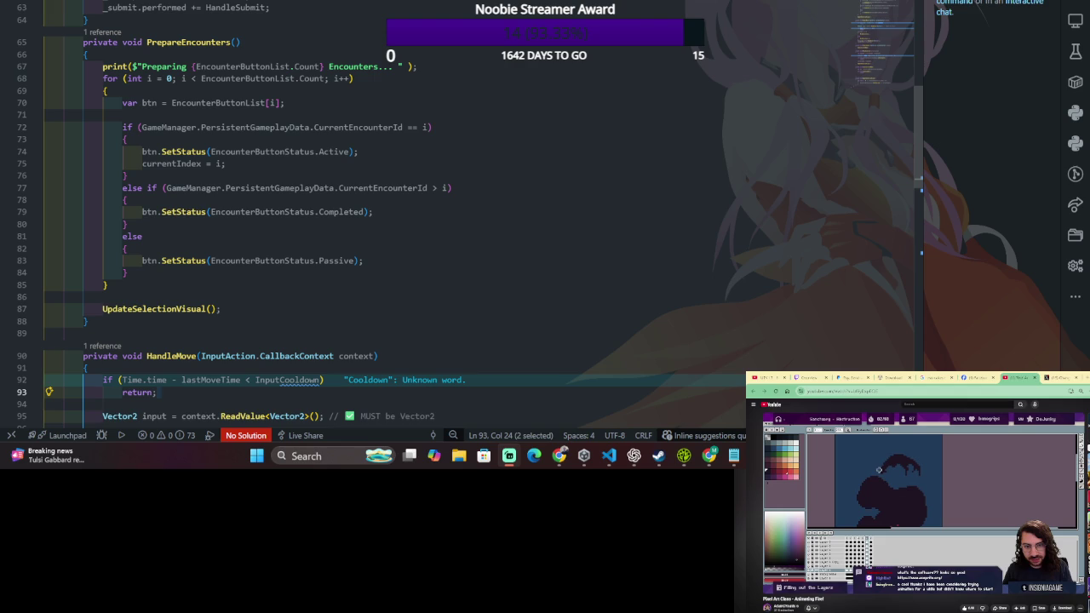
pyautogui.scroll(-3, 474, 222)
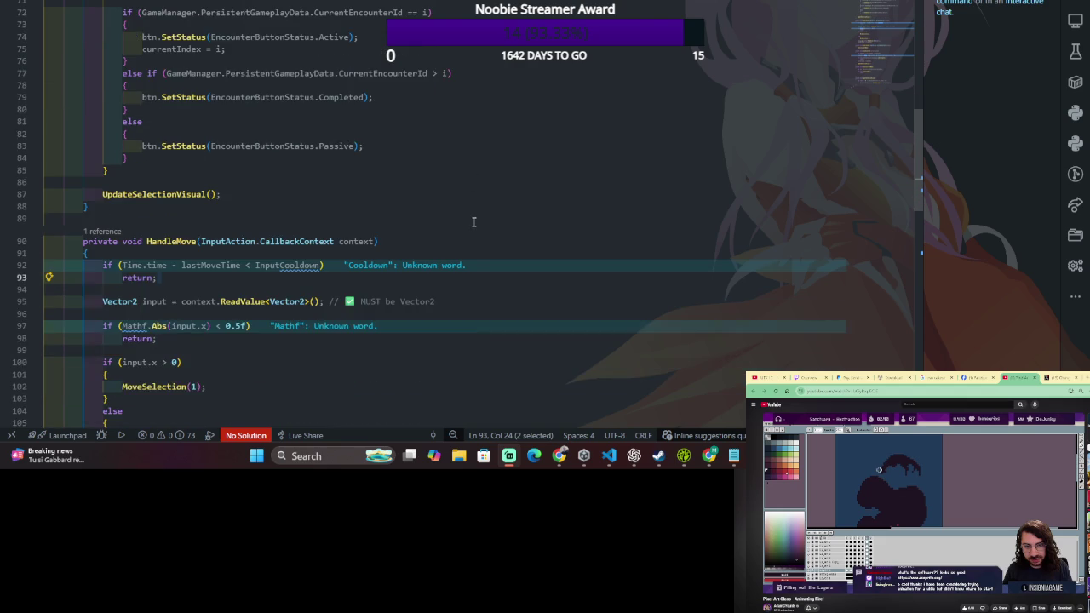
pyautogui.scroll(-3, 474, 222)
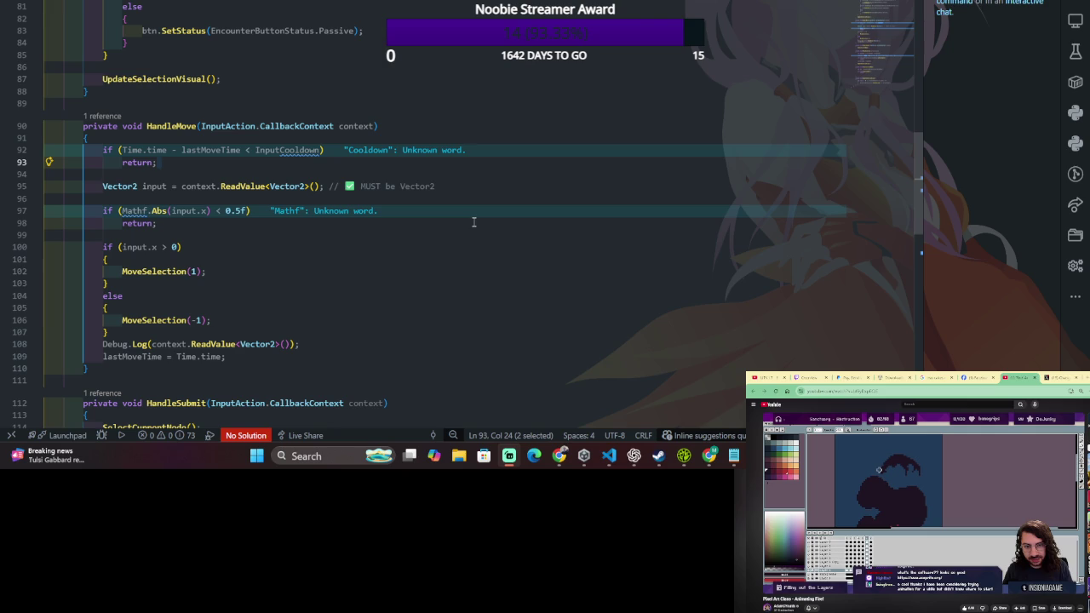
pyautogui.scroll(-3, 474, 223)
pyautogui.scroll(-3, 473, 222)
pyautogui.scroll(-3, 474, 222)
pyautogui.scroll(-6, 474, 223)
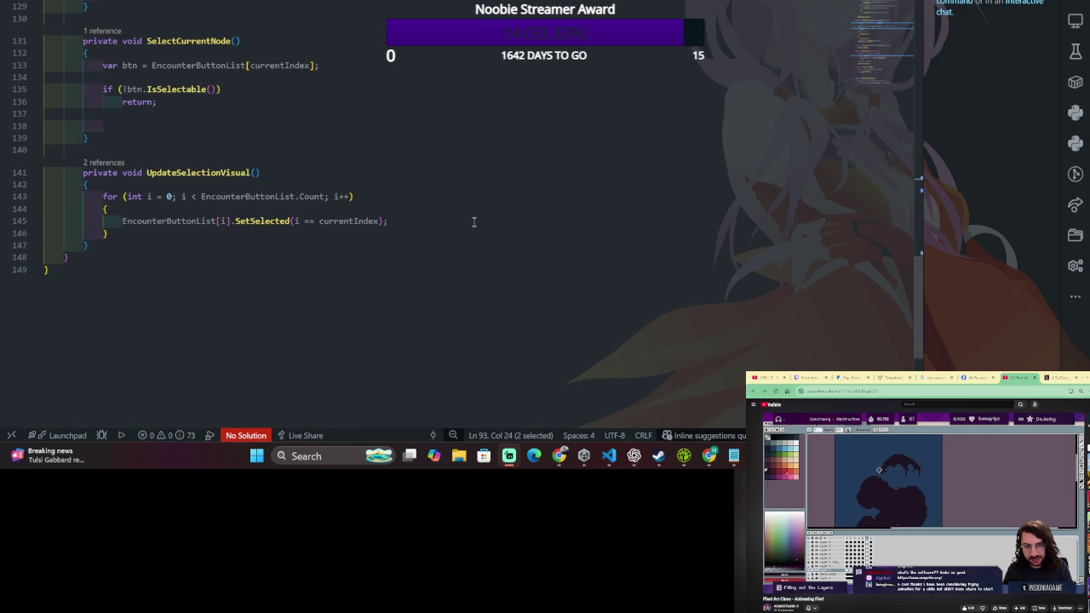
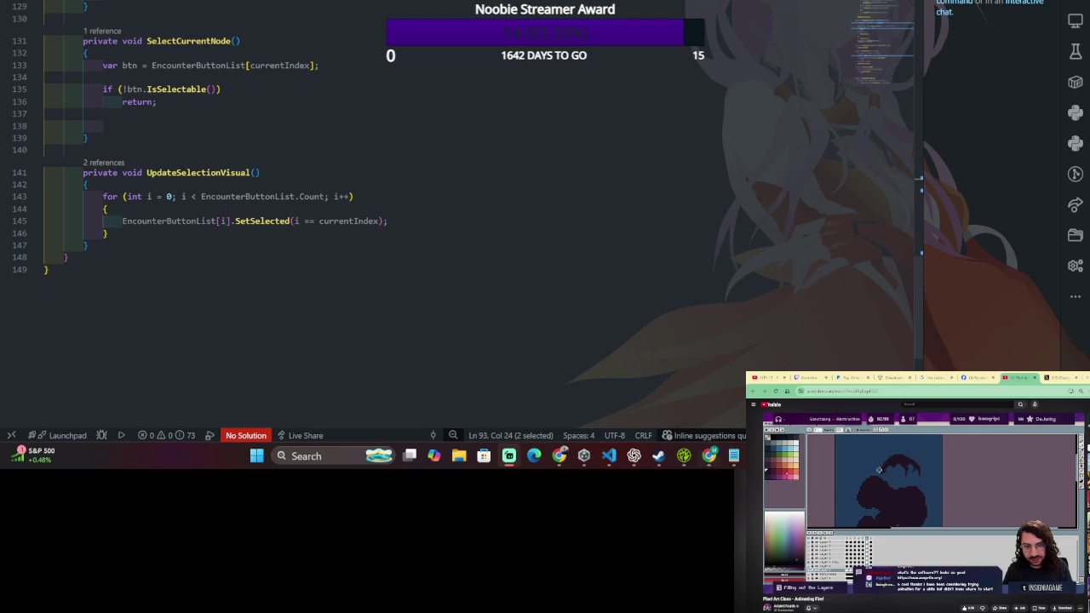
# - Glance at Discord, then return to VS Code and scroll up the encounter script
pyautogui.click(759, 456)
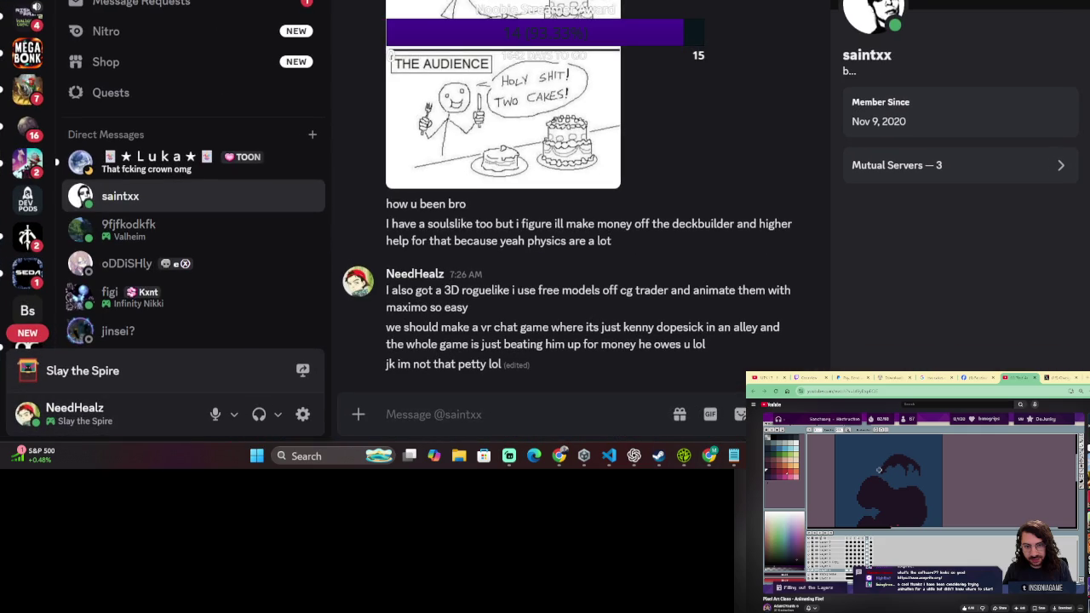
pyautogui.hotkey('alt', 'Tab')
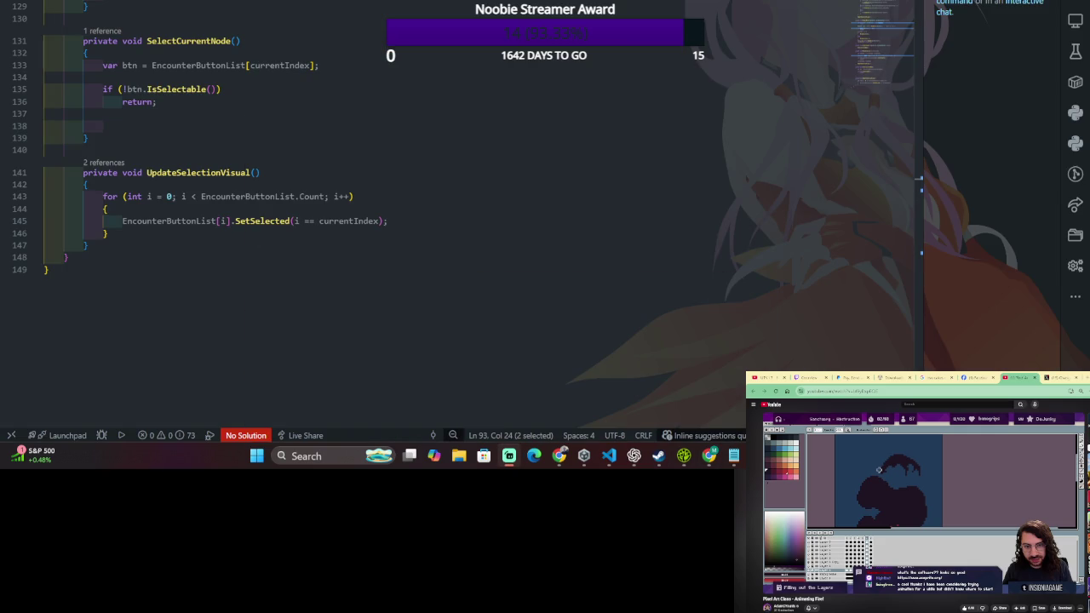
pyautogui.scroll(3, 530, 283)
pyautogui.scroll(10, 531, 283)
pyautogui.scroll(4, 530, 283)
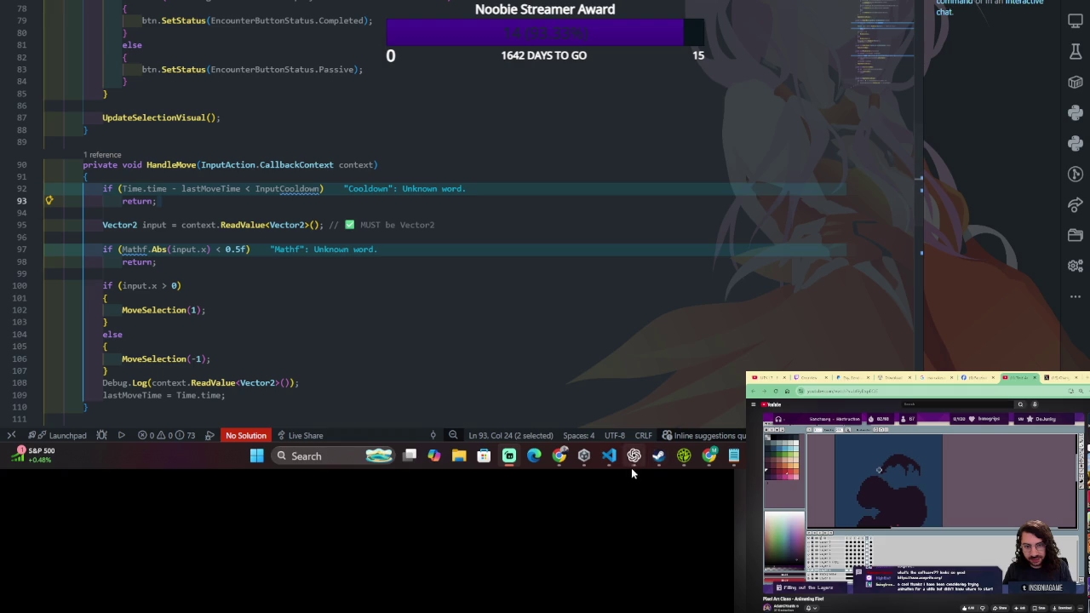
# - Open and minimise Unity Hub, then switch to Discord's other friend's direct messages
pyautogui.click(583, 456)
pyautogui.click(583, 455)
pyautogui.hotkey('alt', 'Tab')
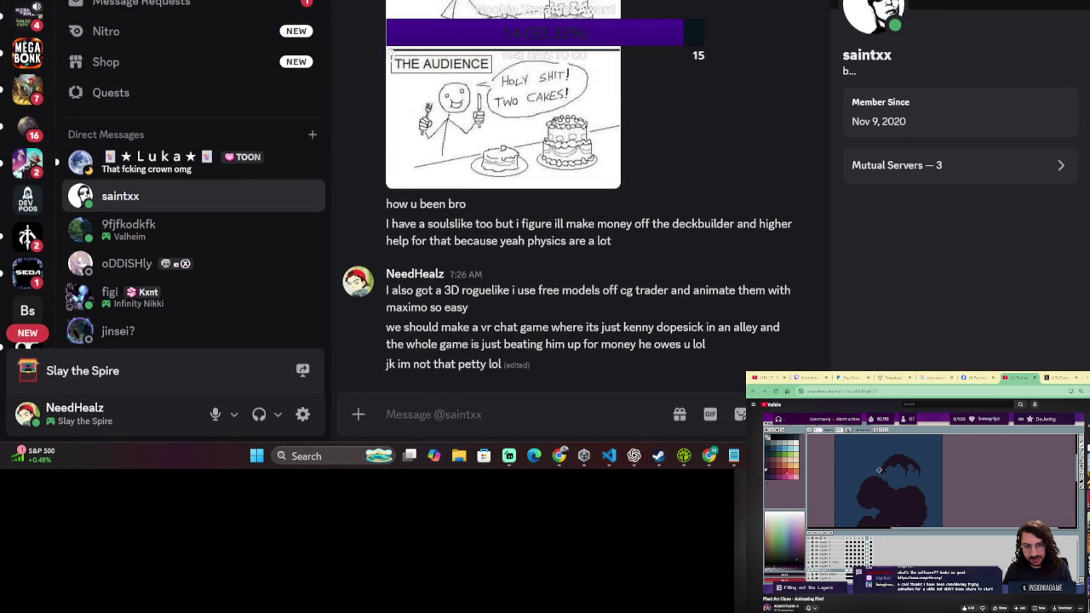
pyautogui.hotkey('alt', 'Up')
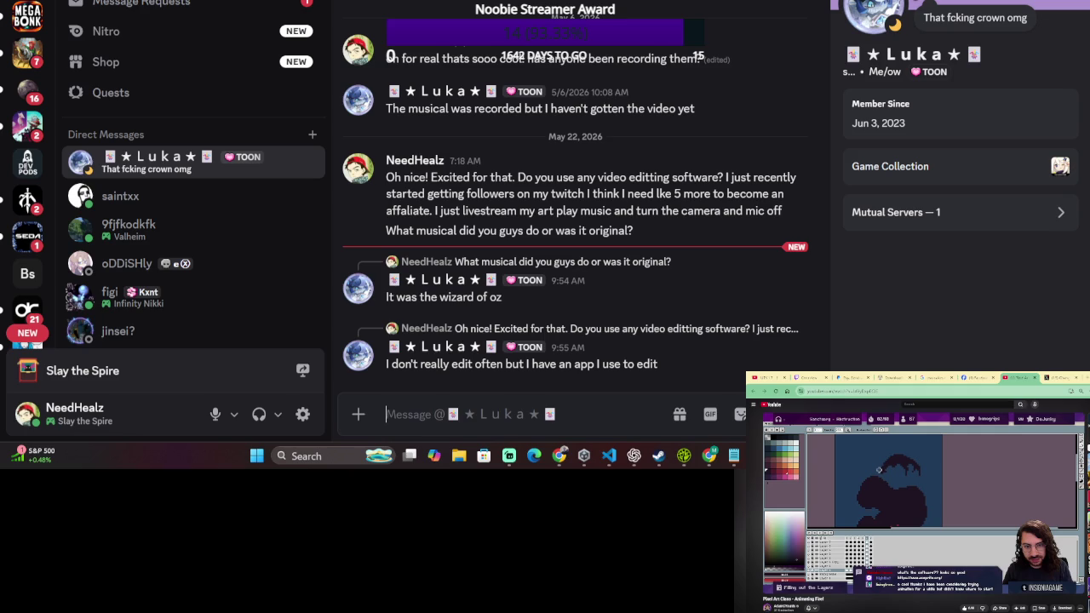
pyautogui.moveTo(511, 231)
pyautogui.moveTo(511, 282)
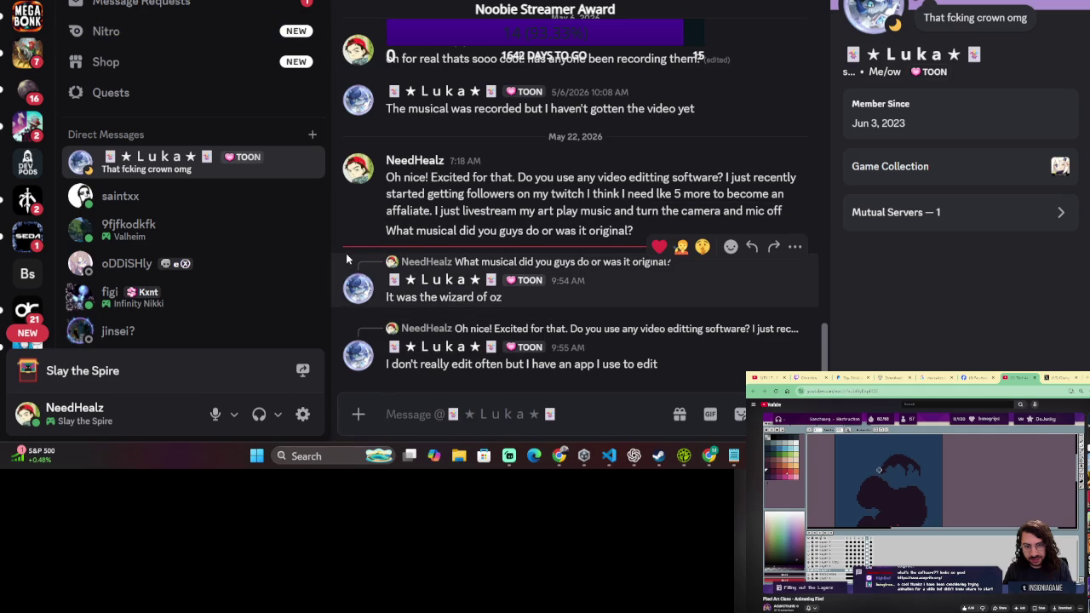
# - Send the friend a reply saying you love The Wizard of Oz and asking about the darkside of oz
pyautogui.write('nice... i love the wizard of oz!')
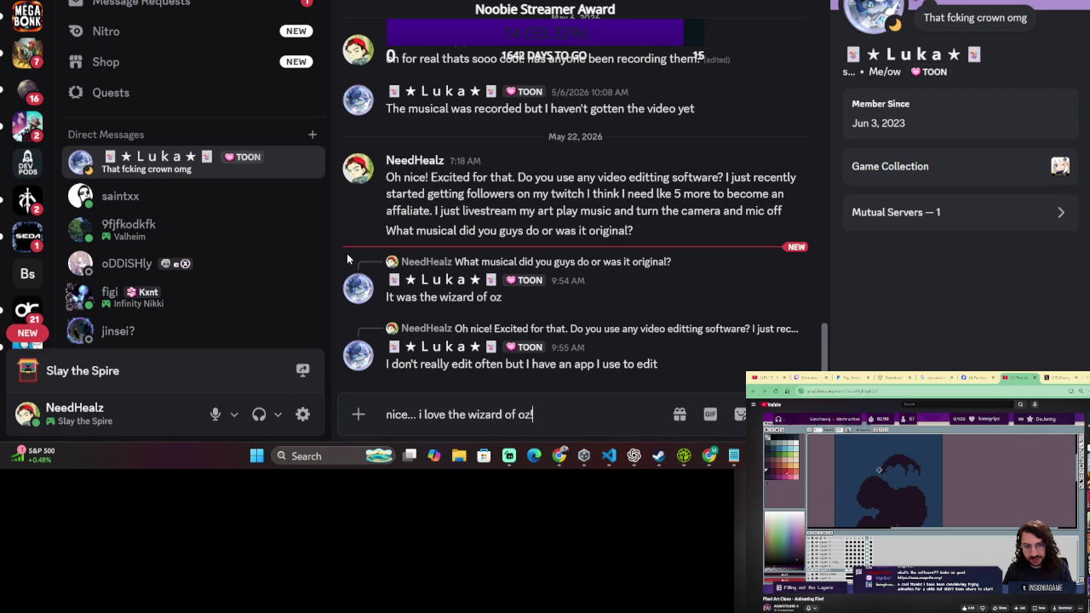
pyautogui.write(' also')
pyautogui.press('BackSpace')
pyautogui.press('BackSpace')
pyautogui.press('BackSpace')
pyautogui.press('BackSpace')
pyautogui.write('have u ever scene')
pyautogui.press('BackSpace')
pyautogui.press('BackSpace')
pyautogui.press('BackSpace')
pyautogui.press('BackSpace')
pyautogui.write('een the da')
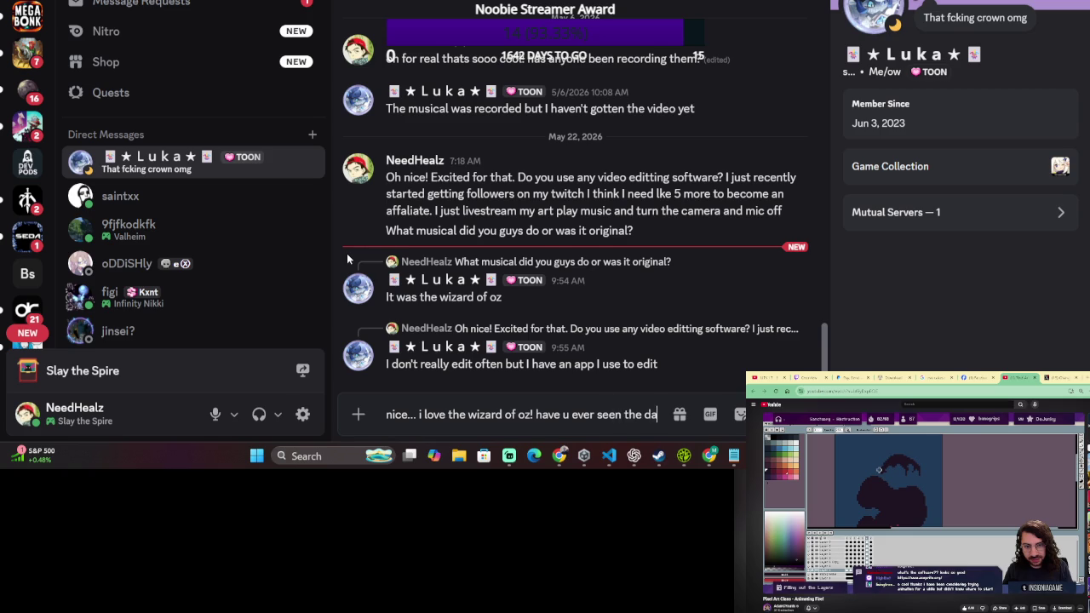
pyautogui.write('rkside of oz')
pyautogui.press('Return')
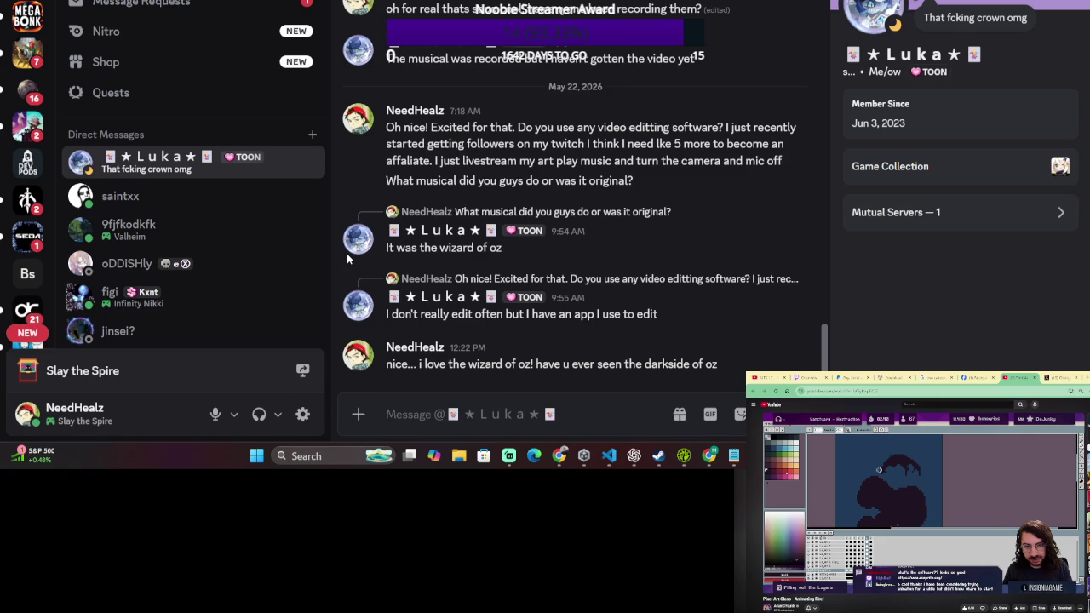
pyautogui.moveTo(196, 263)
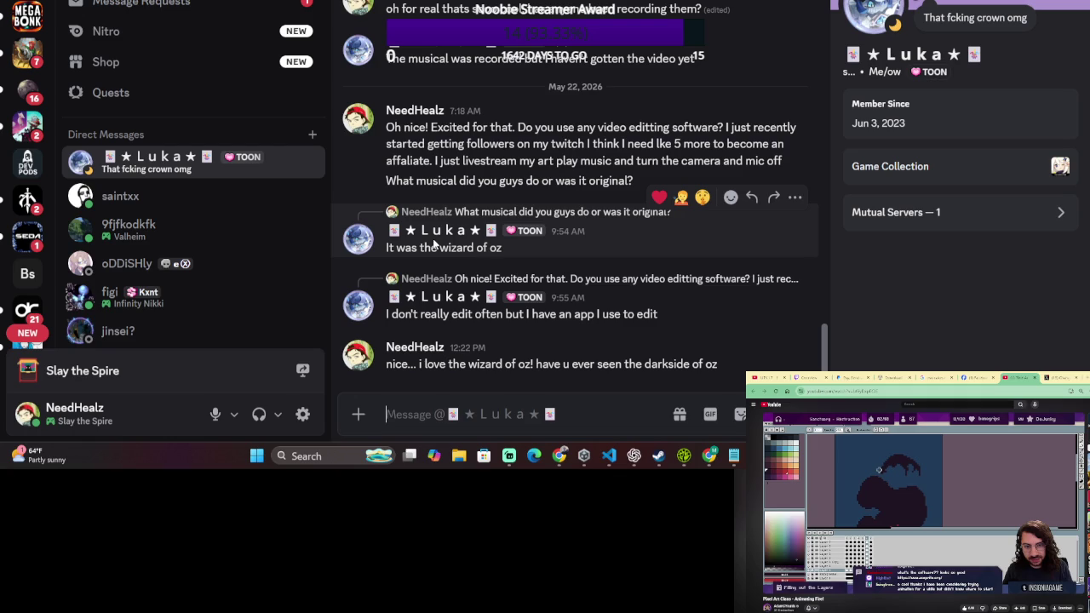
pyautogui.moveTo(312, 264)
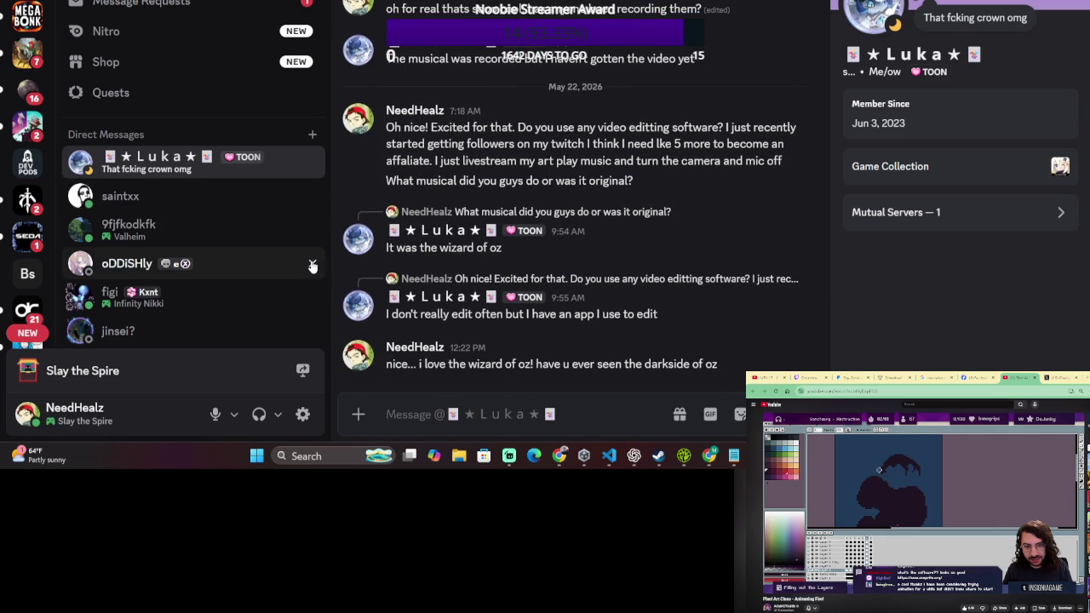
pyautogui.scroll(-1, 311, 264)
pyautogui.scroll(-4, 312, 264)
pyautogui.scroll(-3, 312, 271)
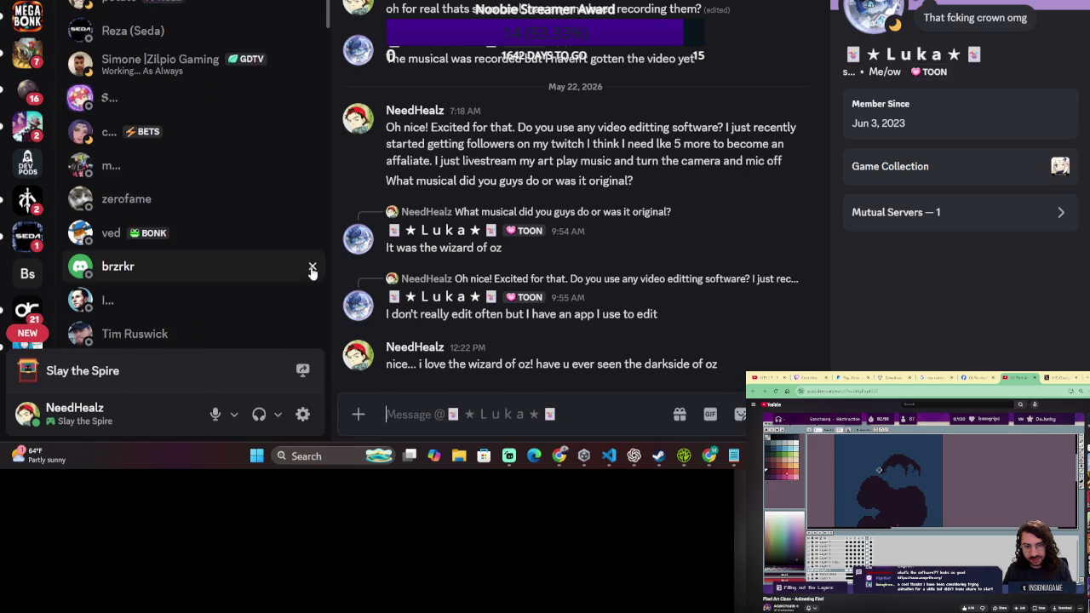
pyautogui.scroll(3, 312, 271)
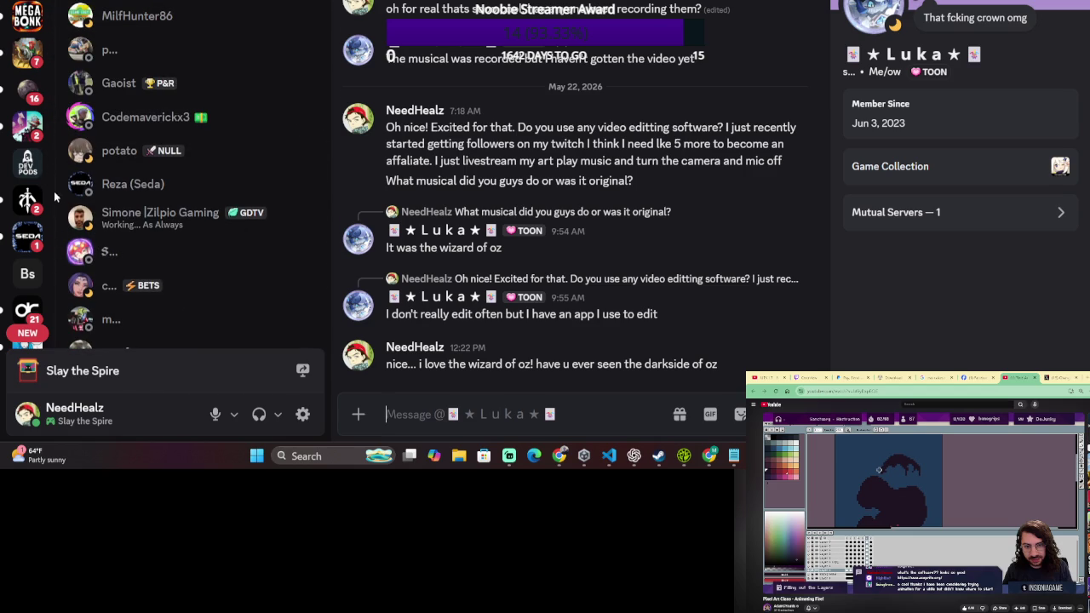
pyautogui.scroll(-5, 55, 302)
pyautogui.scroll(-5, 26, 281)
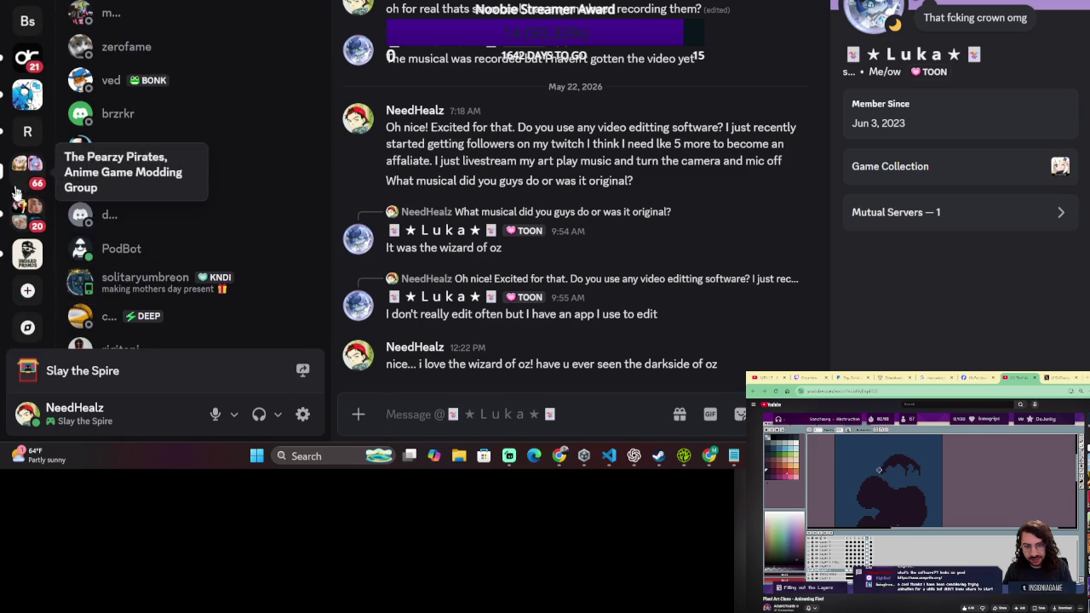
pyautogui.moveTo(511, 230)
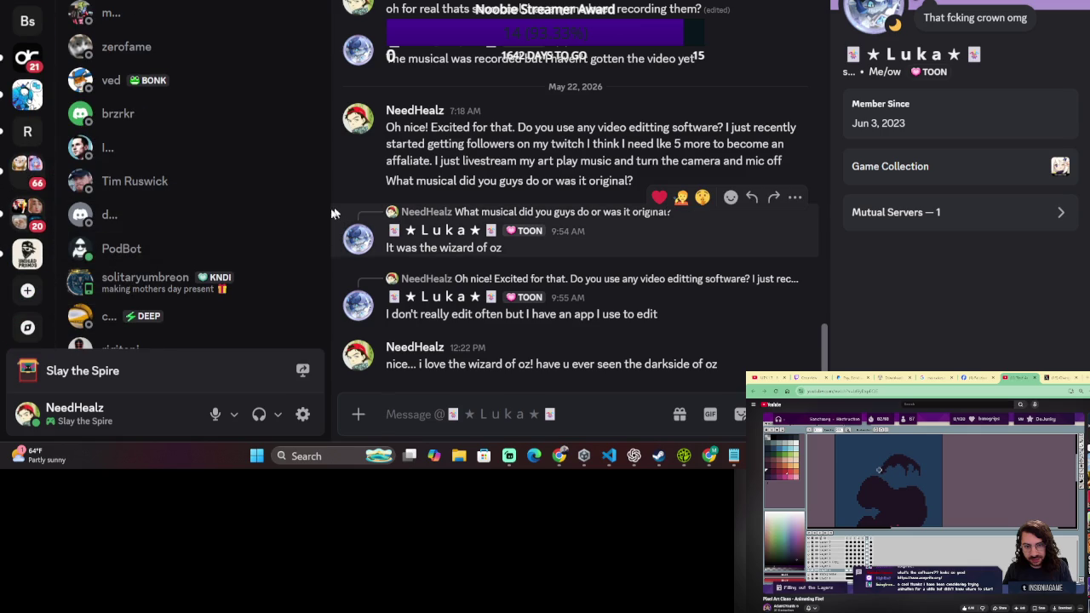
pyautogui.scroll(3, 219, 292)
pyautogui.scroll(3, 214, 304)
pyautogui.scroll(-2, 213, 304)
pyautogui.scroll(-5, 214, 304)
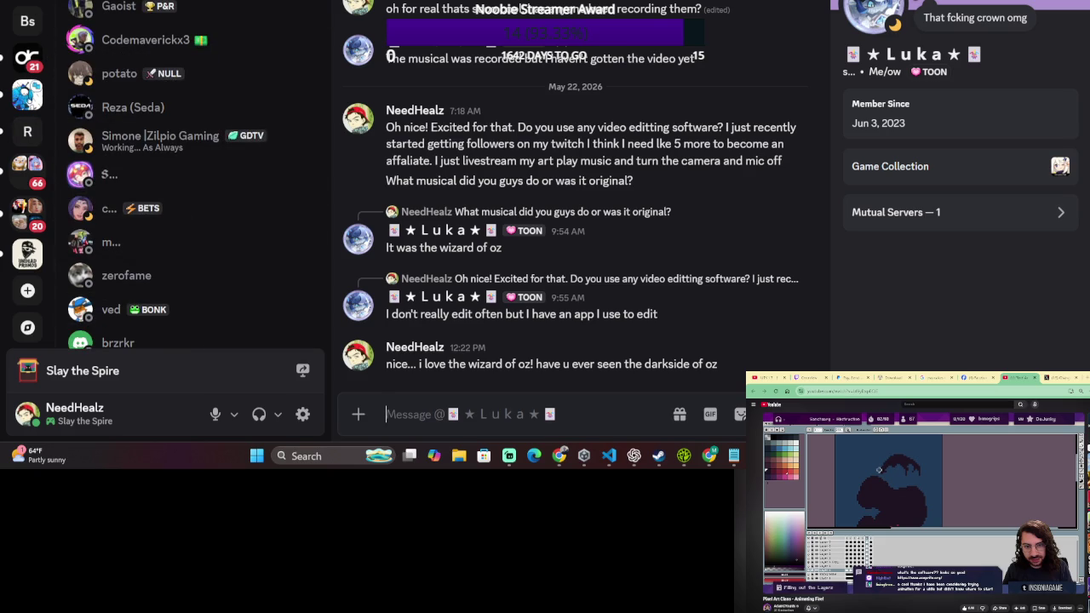
pyautogui.scroll(5, 27, 170)
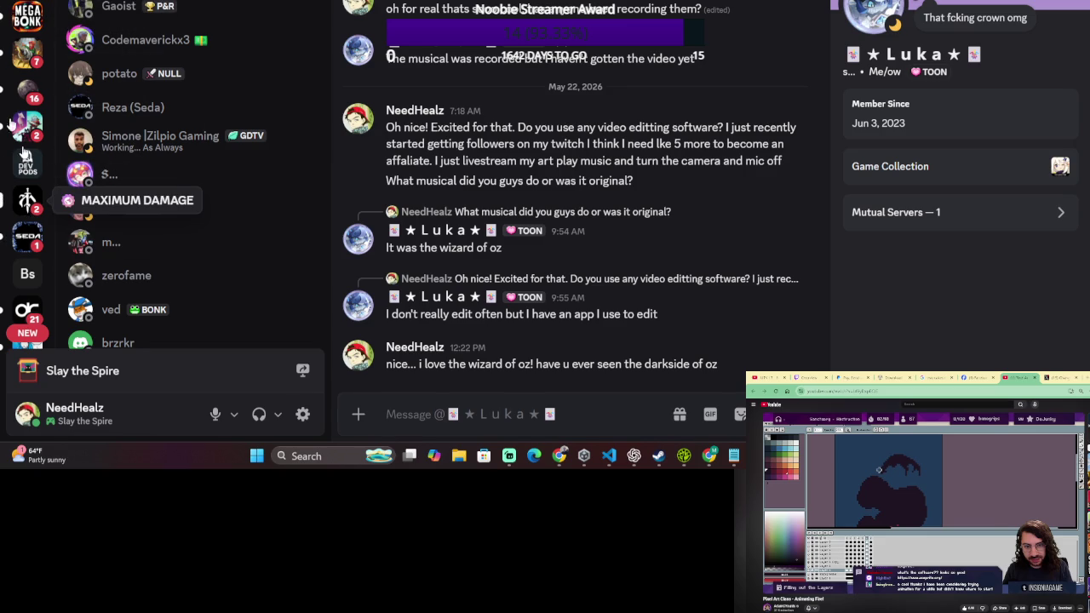
# - Post 'Any artists wanna collab on a video game?' in MEGA BONK's #art channel and begin a follow-up
pyautogui.click(27, 16)
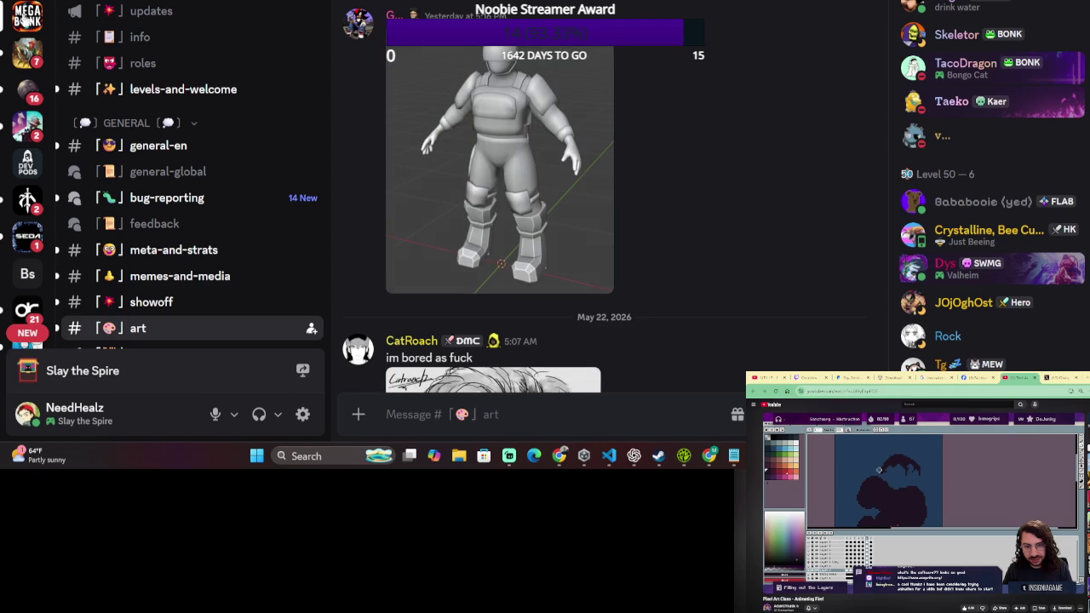
pyautogui.scroll(-3, 527, 272)
pyautogui.scroll(-3, 593, 266)
pyautogui.scroll(-2, 593, 266)
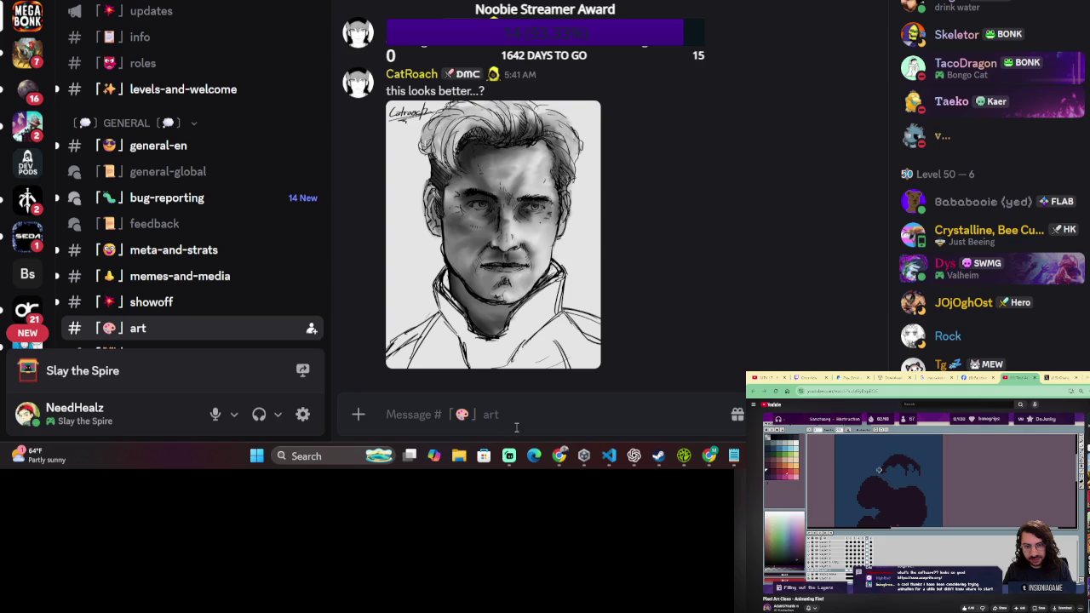
pyautogui.write('Any artists ')
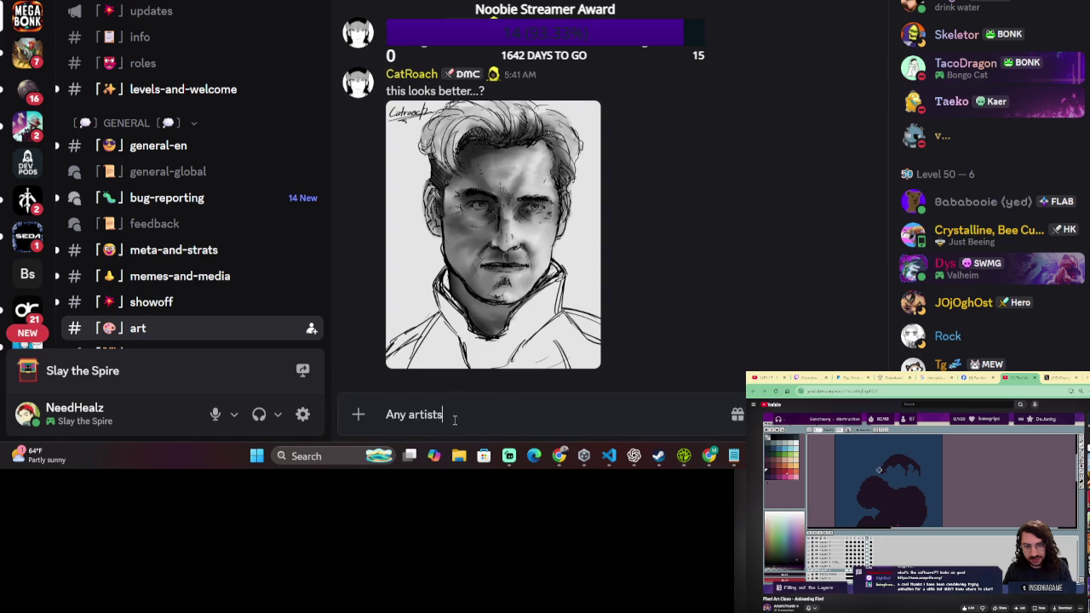
pyautogui.write('wanna collab on a video game')
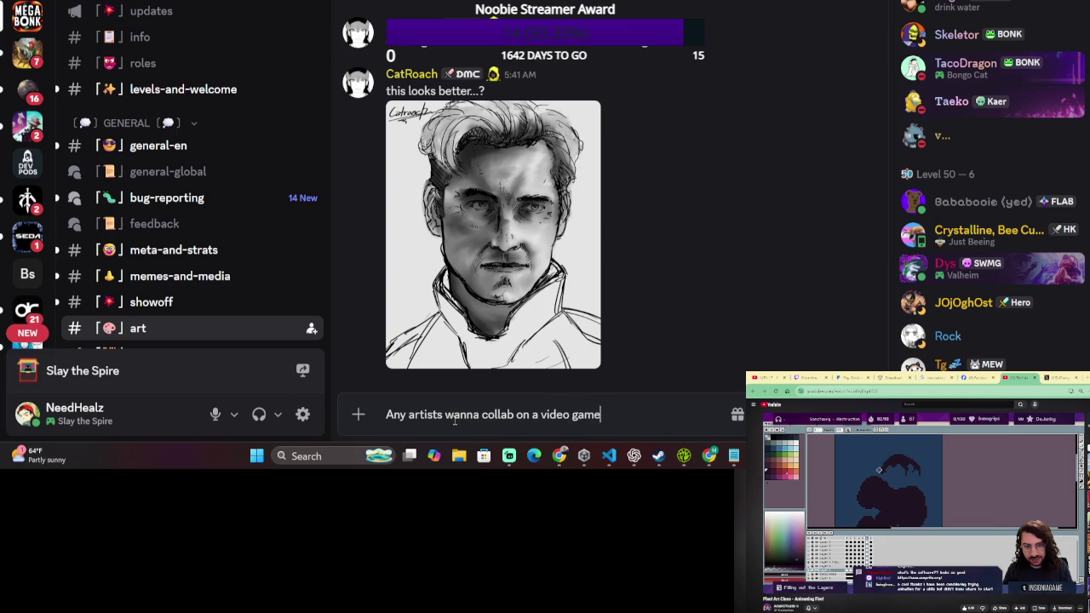
pyautogui.write('?')
pyautogui.press('Return')
pyautogui.write('Im')
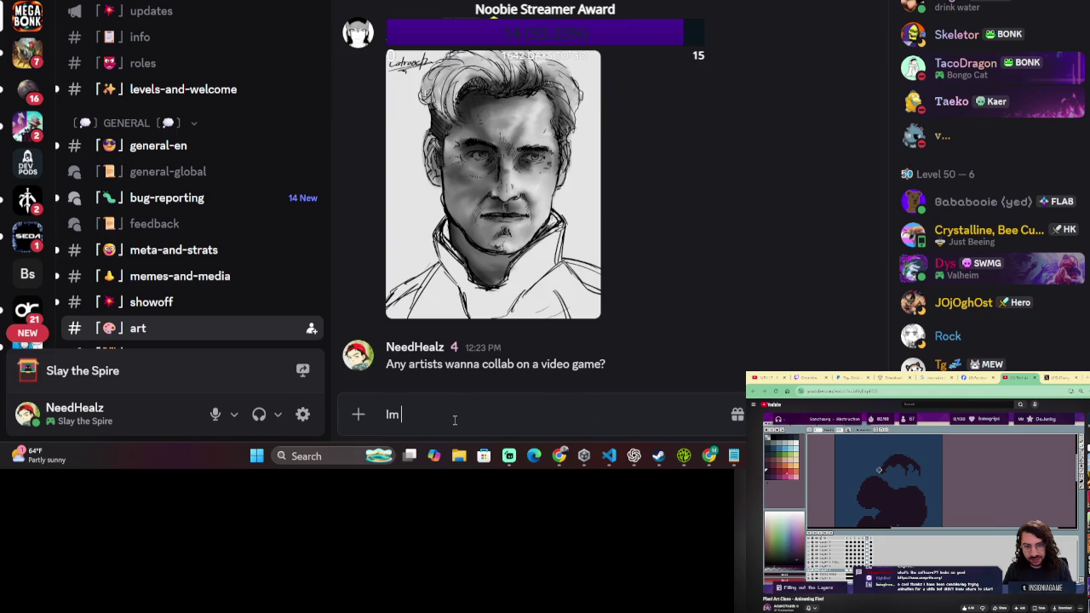
pyautogui.write(' a U')
# - Send a joke follow-up claiming to be a Unity dev of over 10 years behind Concord
pyautogui.press('BackSpace')
pyautogui.write('uNI')
pyautogui.press('BackSpace')
pyautogui.press('BackSpace')
pyautogui.press('BackSpace')
pyautogui.write('unity dey of over 10 years.')
pyautogui.write('I am the mastermind behind concord lmao jk')
pyautogui.press('Return')
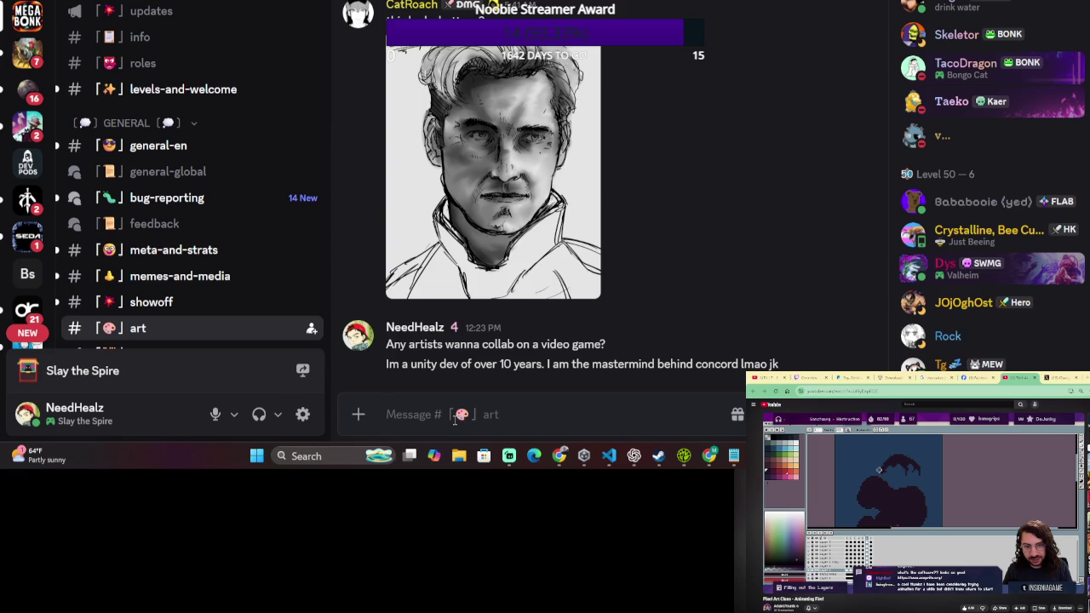
pyautogui.moveTo(622, 329)
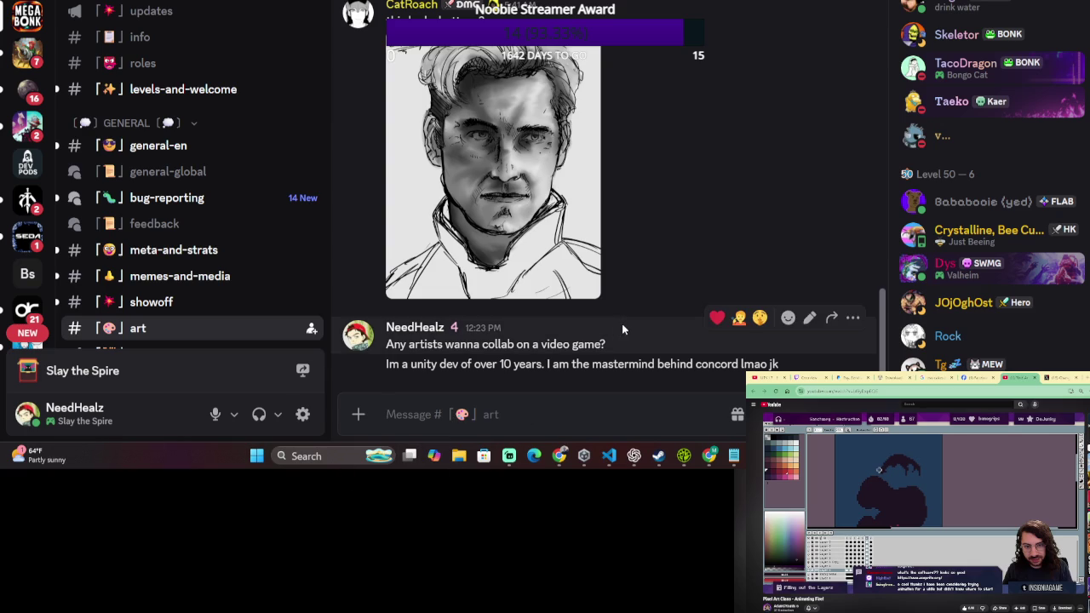
# - Send a team-building pitch citing 3 functional roguelikes, deckbuilder, soulslike and 3d arena, then return to VS Code
pyautogui.write('Im actually looking to build a team though I got ')
pyautogui.write('2')
pyautogui.press('BackSpace')
pyautogui.write('3 functional gam')
pyautogui.press('BackSpace')
pyautogui.press('BackSpace')
pyautogui.press('BackSpace')
pyautogui.write('roguelikes')
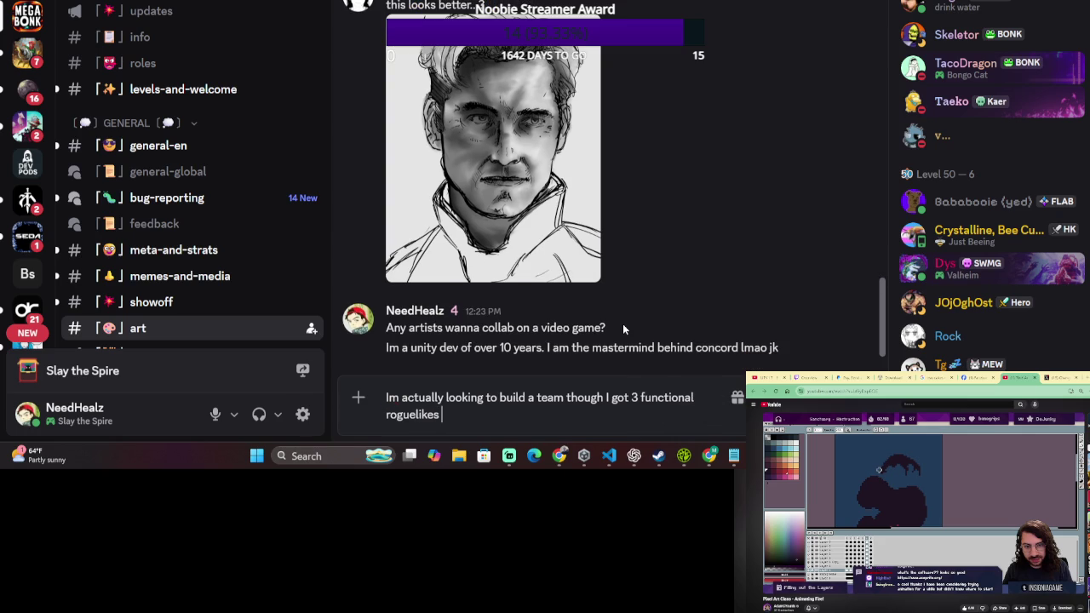
pyautogui.write(', deck')
pyautogui.write('buil')
pyautogui.write('der, n')
pyautogui.press('BackSpace')
pyautogui.write('b')
pyautogui.press('BackSpace')
pyautogui.write('ze')
pyautogui.write('ldalike')
pyautogui.press('BackSpace')
pyautogui.press('BackSpace')
pyautogui.press('BackSpace')
pyautogui.press('BackSpace')
pyautogui.press('BackSpace')
pyautogui.press('BackSpace')
pyautogui.press('BackSpace')
pyautogui.write('soulslike, a')
pyautogui.press('BackSpace')
pyautogui.press('BackSpace')
pyautogui.press('BackSpace')
pyautogui.write(', and 3df')
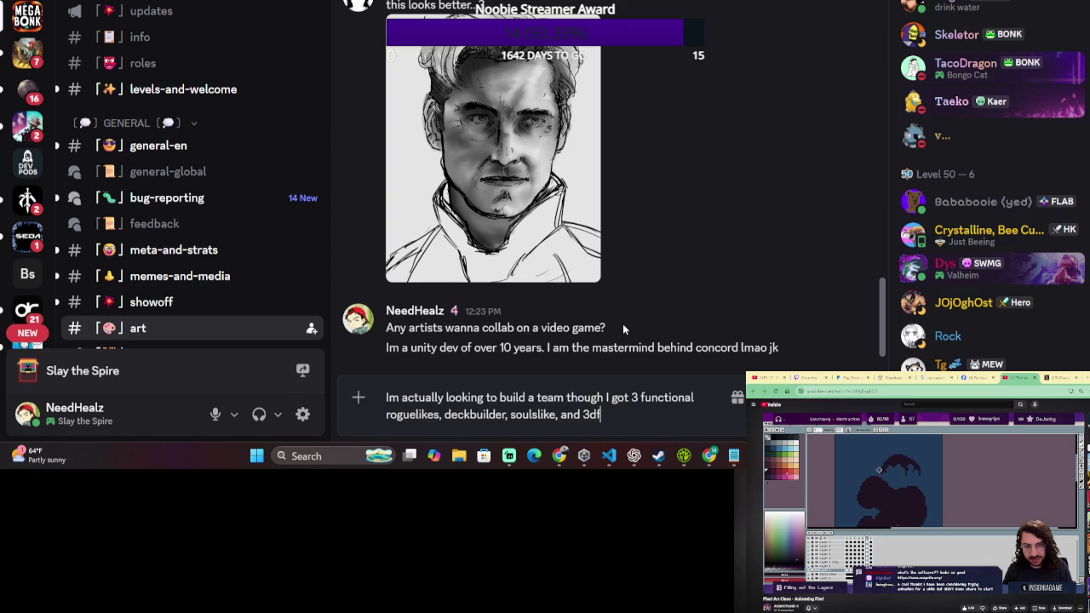
pyautogui.write(' arena')
pyautogui.press('Return')
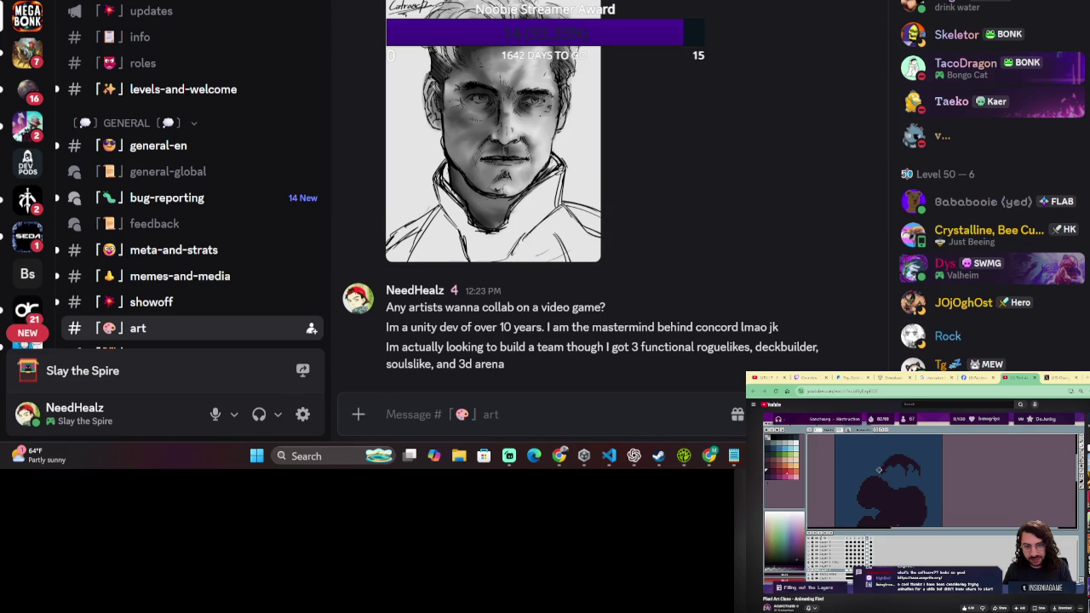
pyautogui.hotkey('alt', 'Tab')
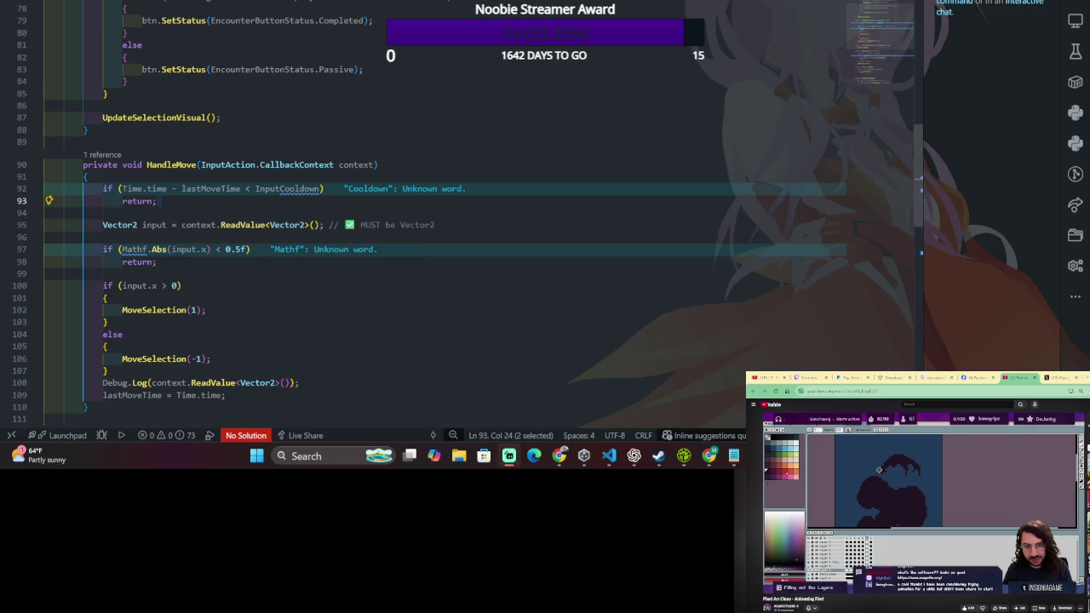